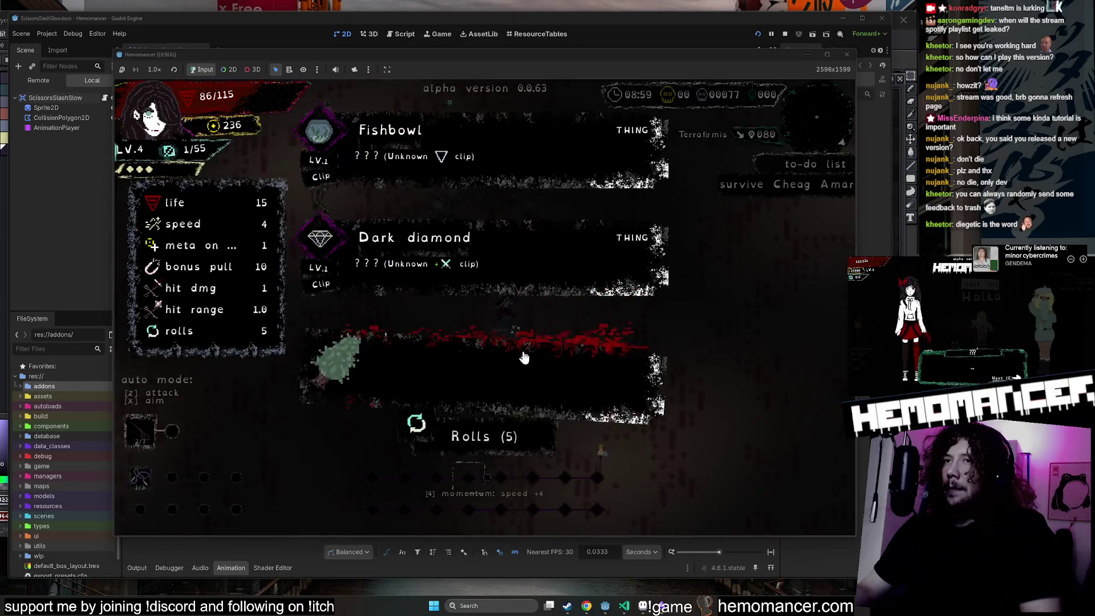
# Take the Sanjeevani item from the choice screen, raising max health to 118.
pyautogui.click(450, 365)
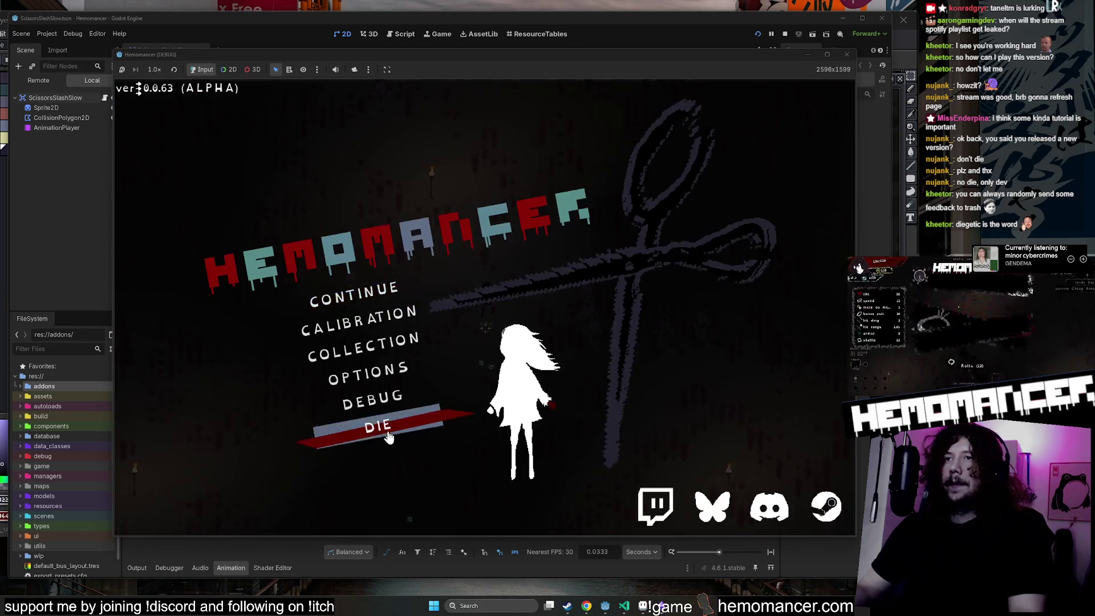
# End the run via DIE, restart in the hub, and use the metronome for latency calibration.
pyautogui.click(388, 436)
pyautogui.click(501, 306)
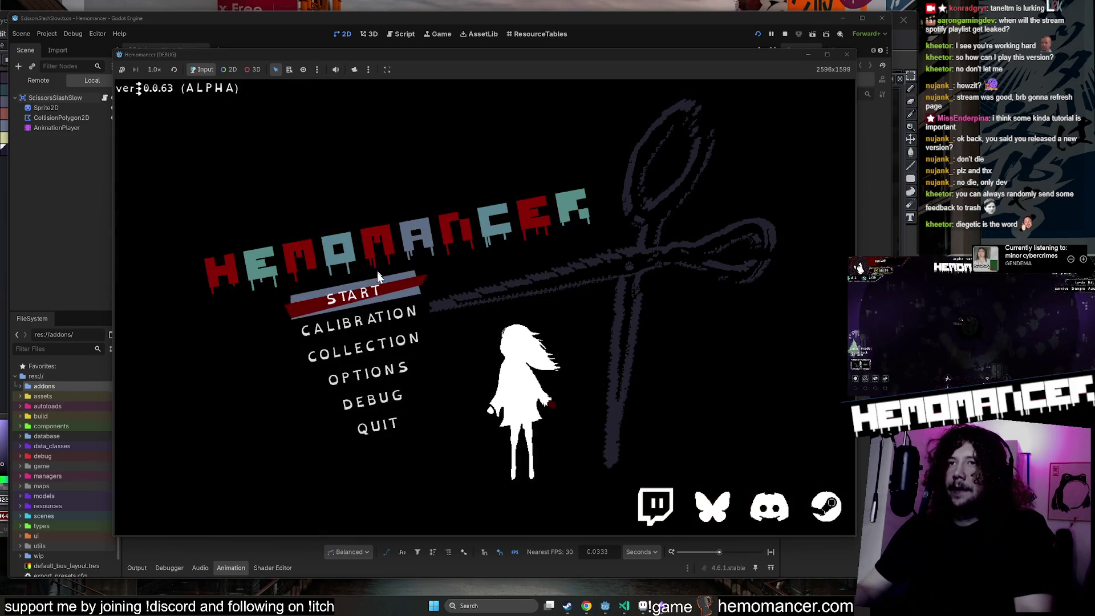
pyautogui.click(424, 295)
pyautogui.press('d')
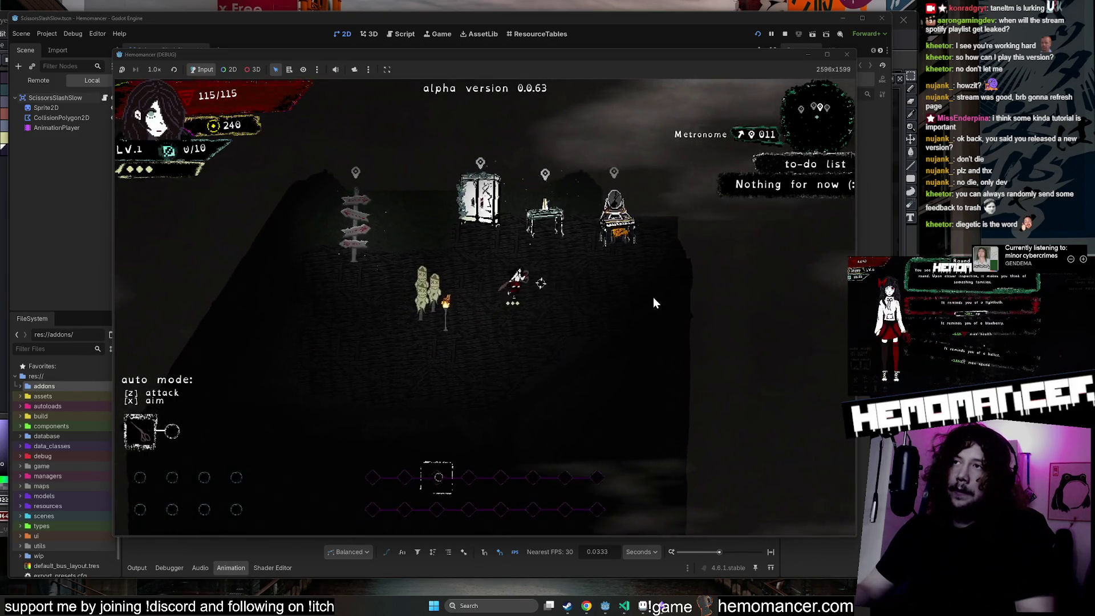
pyautogui.press('e')
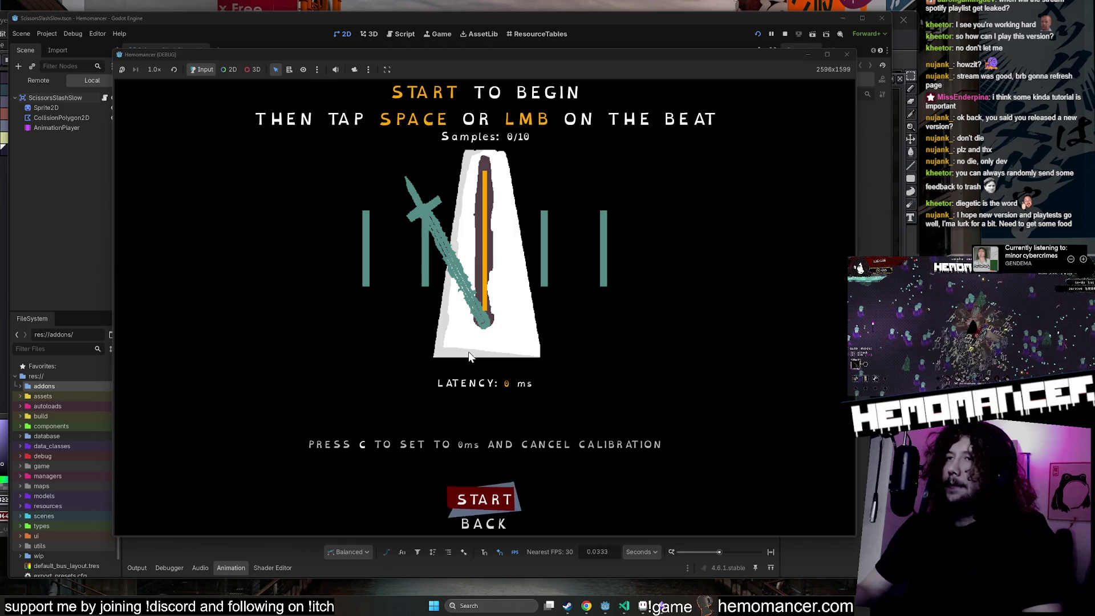
# Leave calibration, break the hub stumps, and walk up to the wardrobe.
pyautogui.click(495, 518)
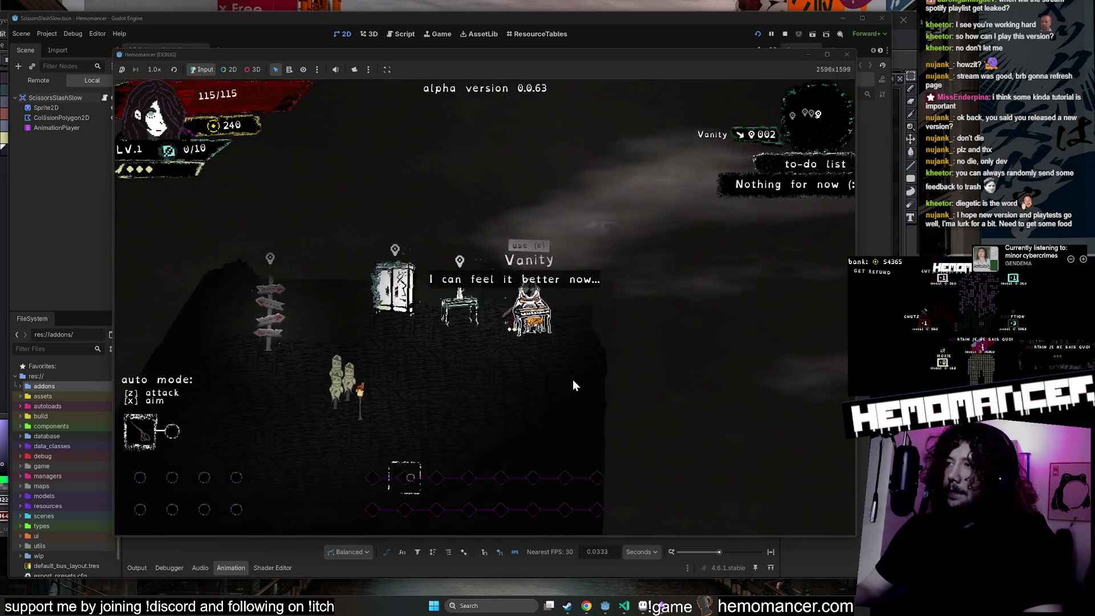
pyautogui.press('s')
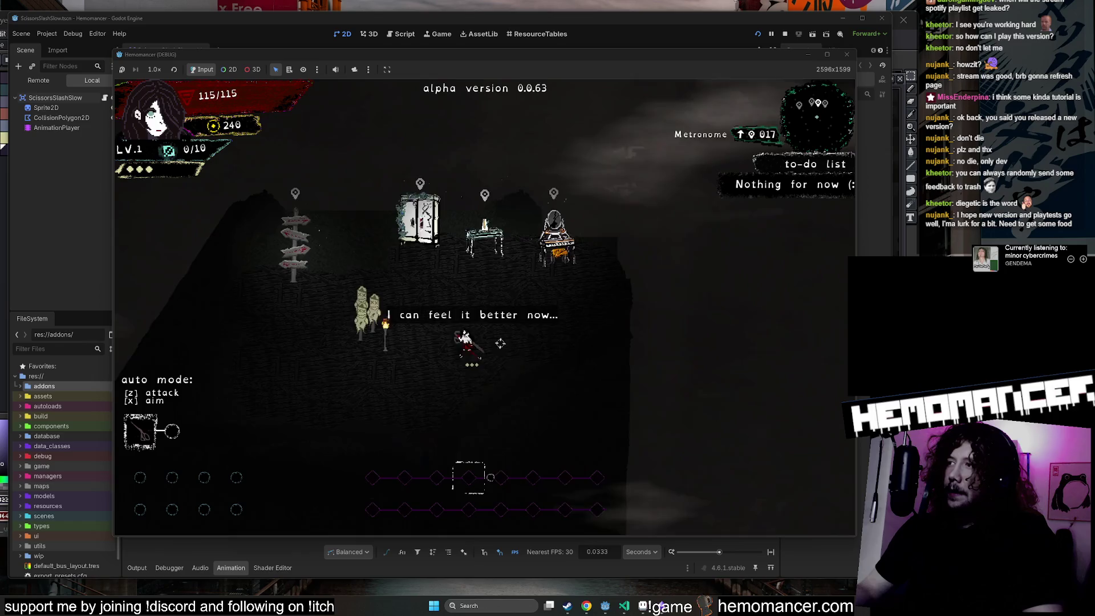
pyautogui.hotkey('w', 'a')
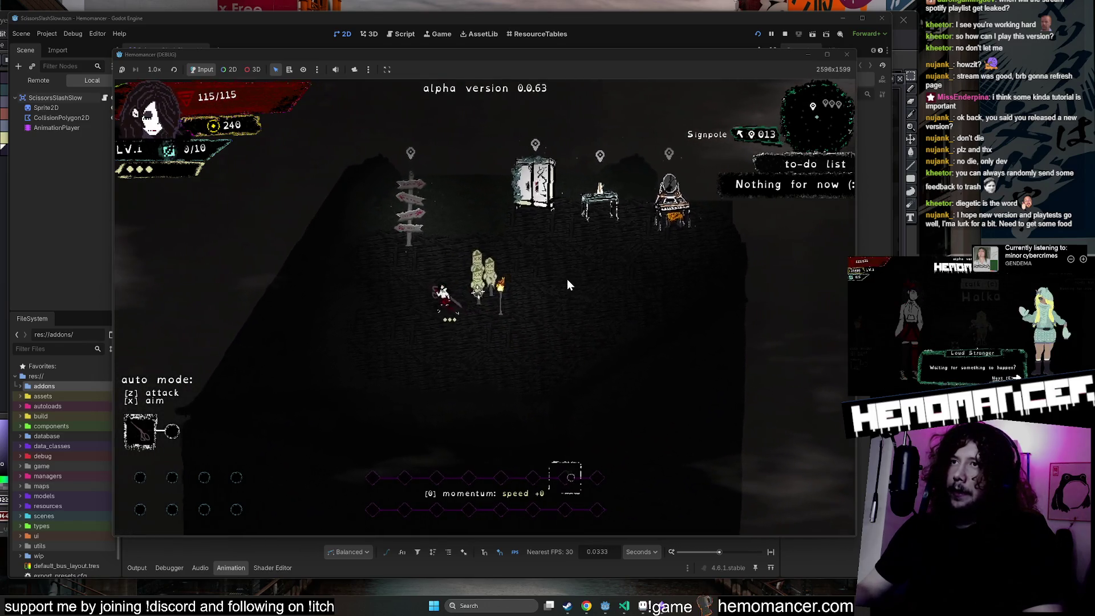
pyautogui.press('z')
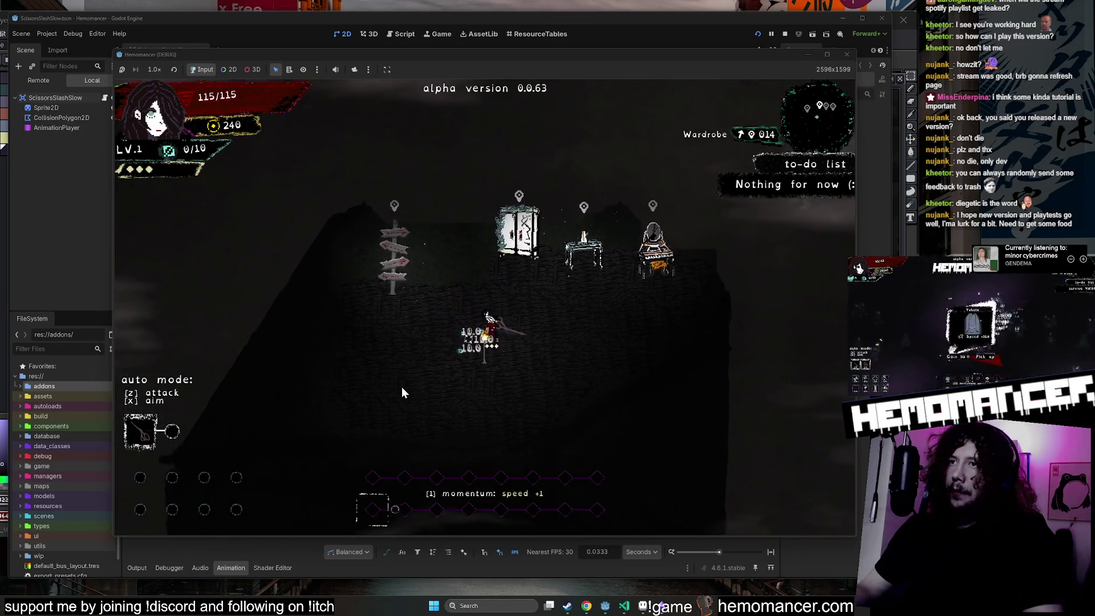
pyautogui.press('w')
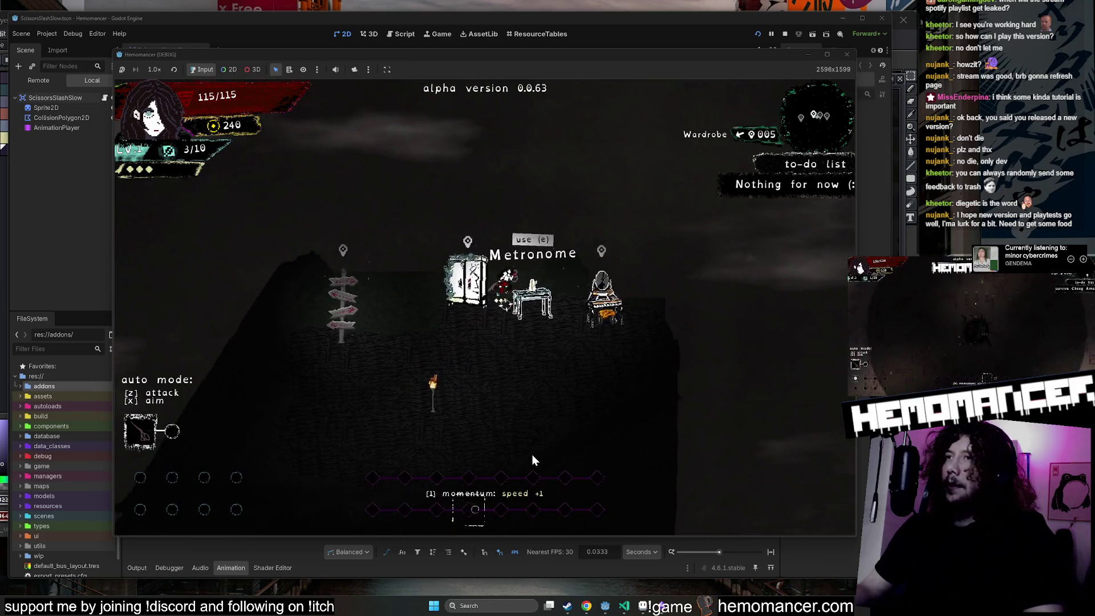
# Check the wardrobe outfits and vanity shop, then walk toward the Signpole.
pyautogui.press('e')
pyautogui.press('Escape')
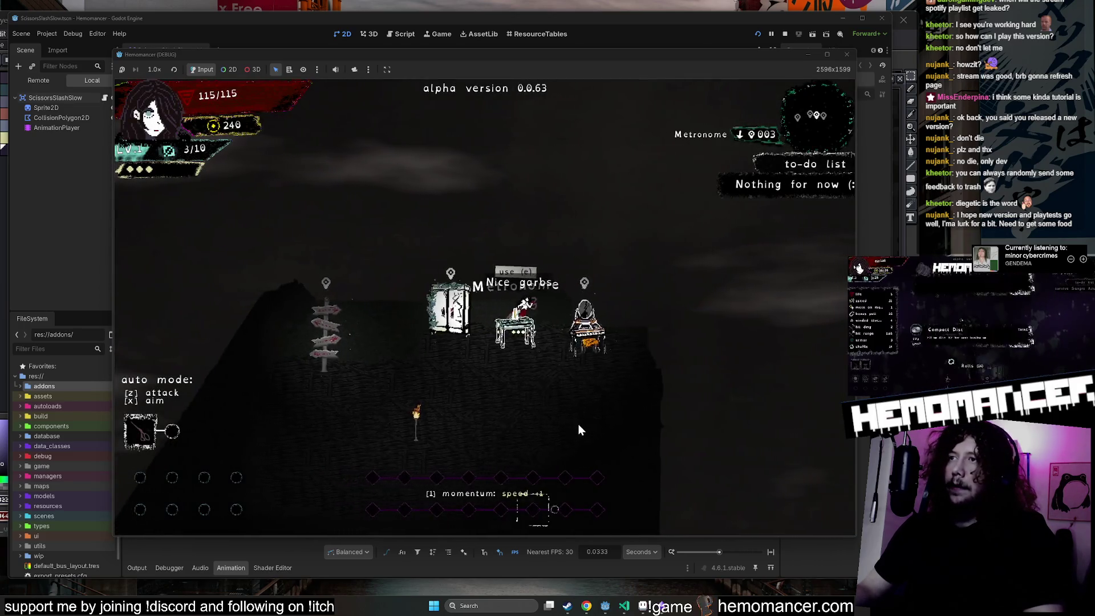
pyautogui.press('e')
pyautogui.press('Escape')
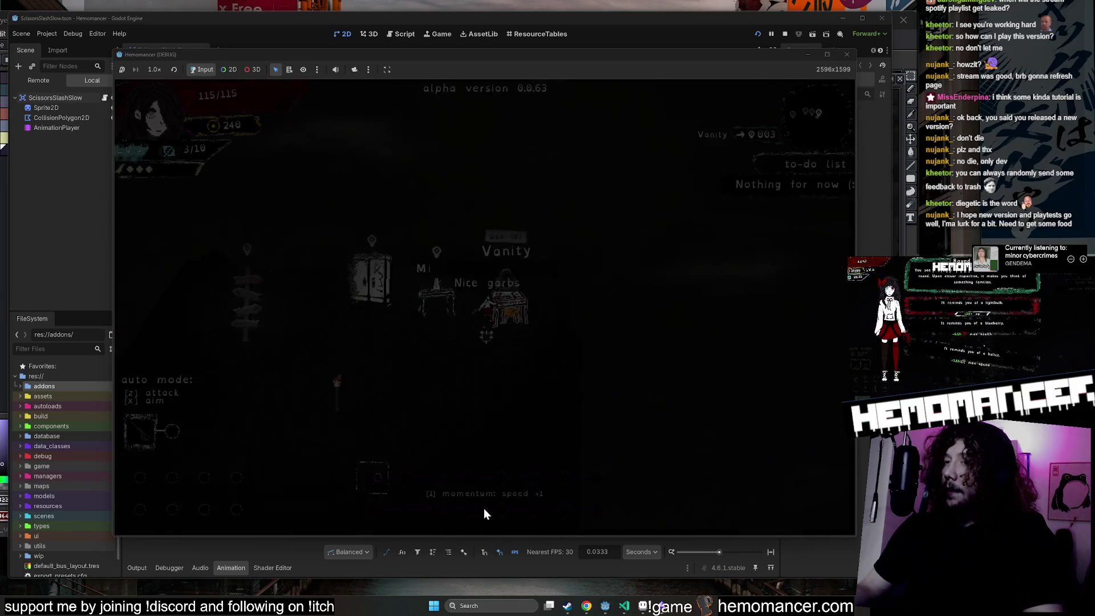
pyautogui.press('a')
pyautogui.press('s')
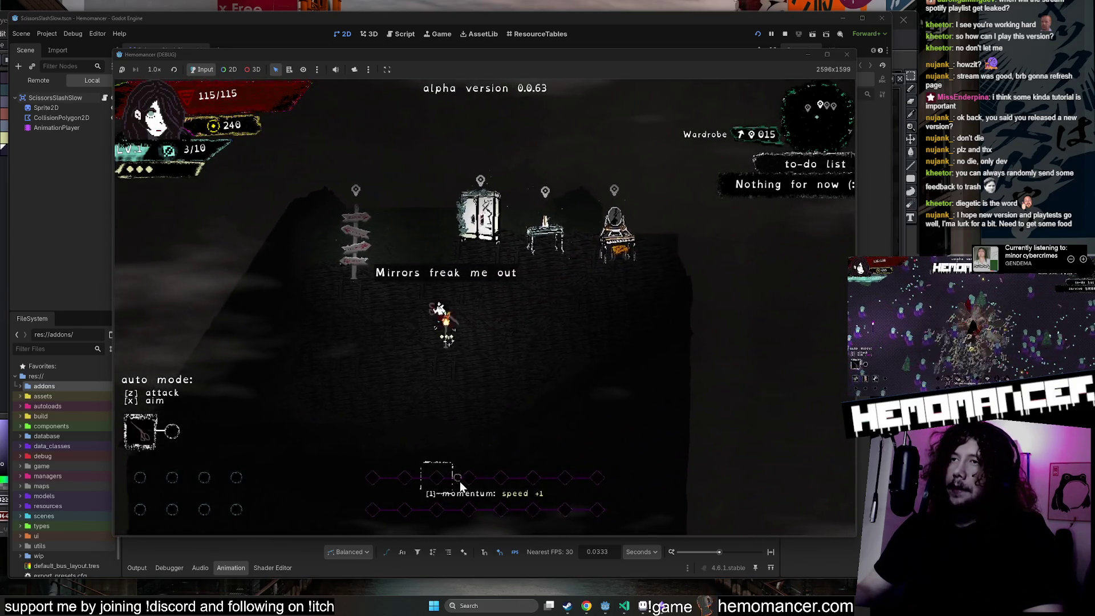
# Start the 10:00 journey to Cheag Amar and fight enemies moving up-right, then left.
pyautogui.press('e')
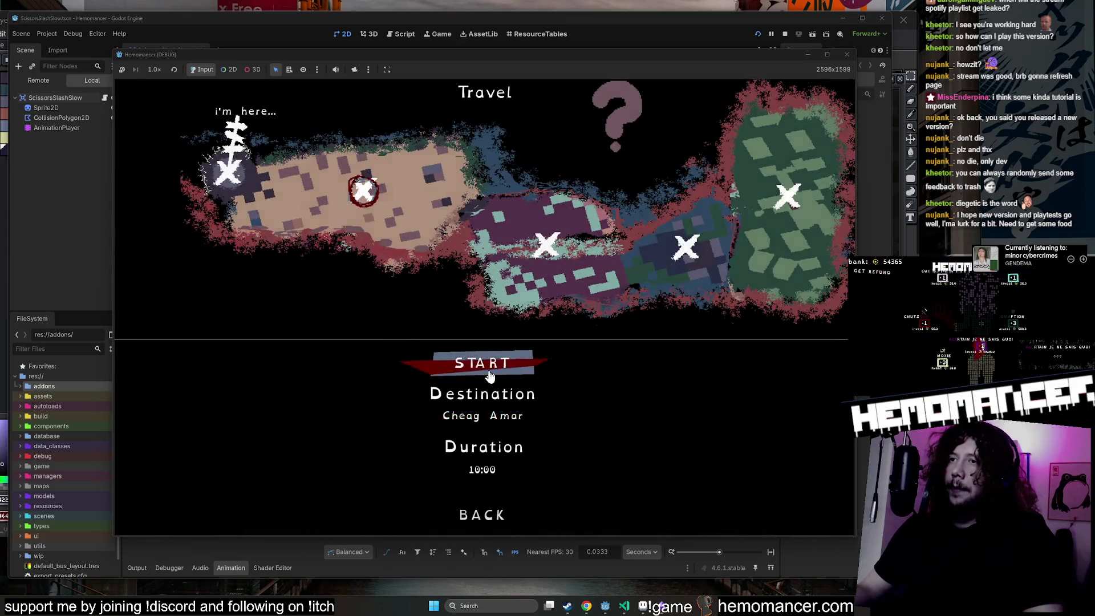
pyautogui.press('Return')
pyautogui.press('w')
pyautogui.press('d')
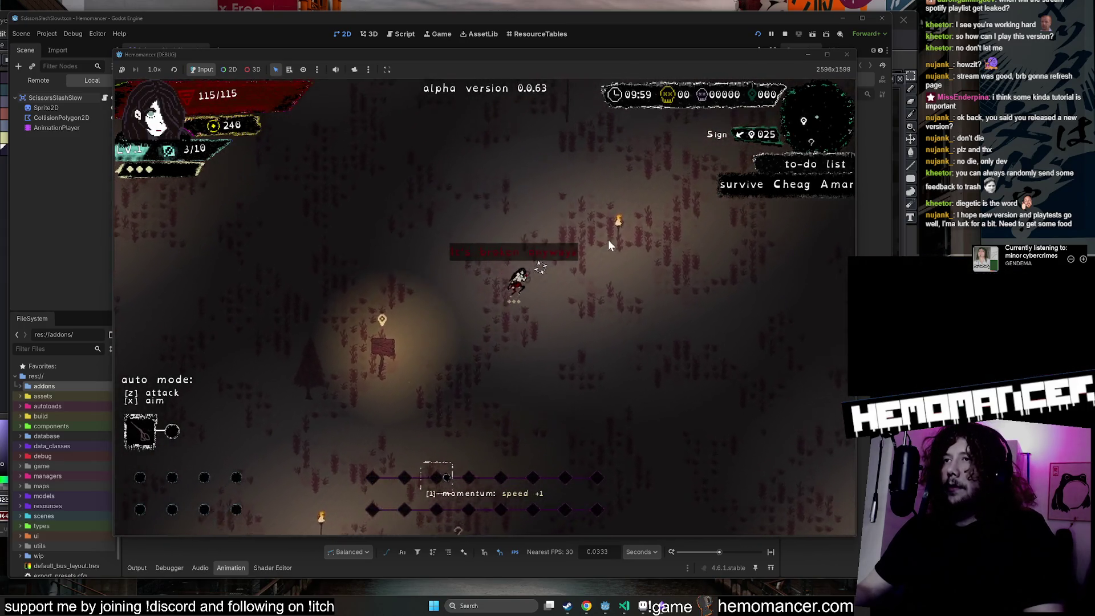
pyautogui.press('w')
pyautogui.press('d')
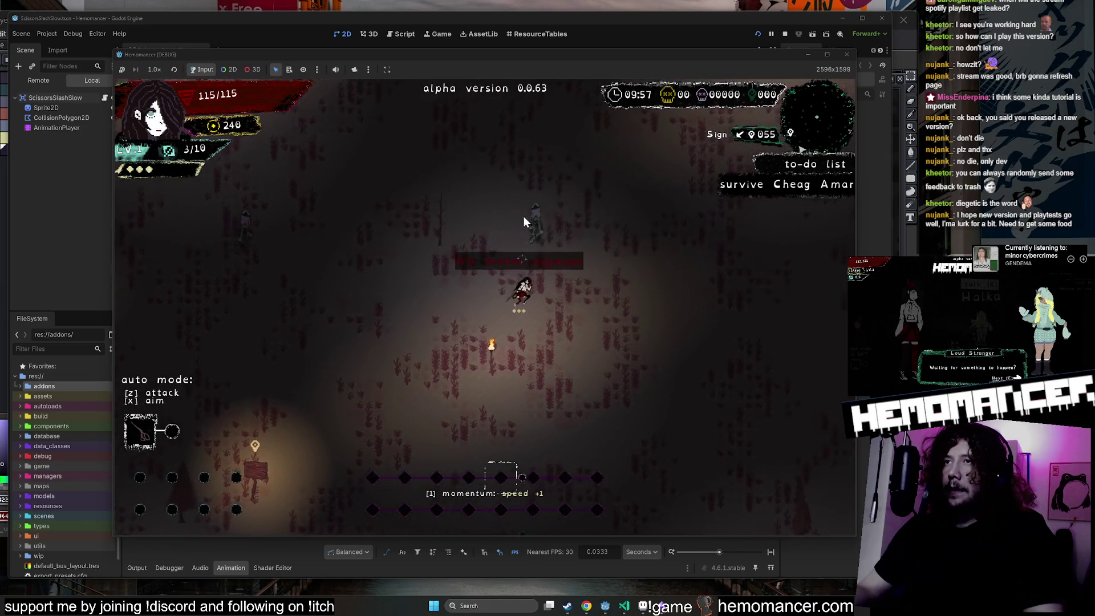
pyautogui.press('a')
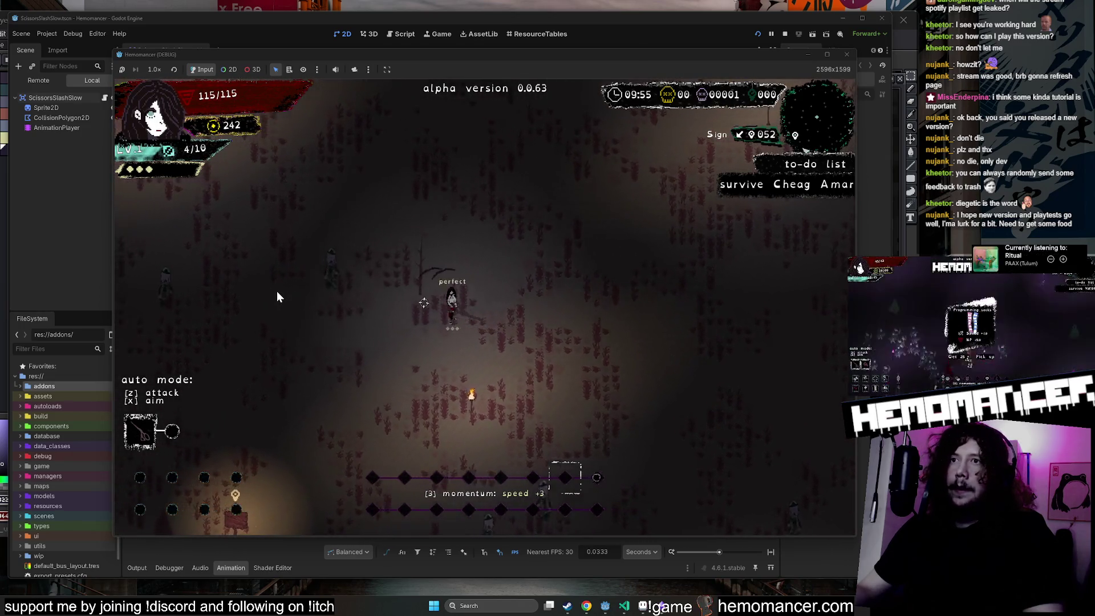
pyautogui.press('a')
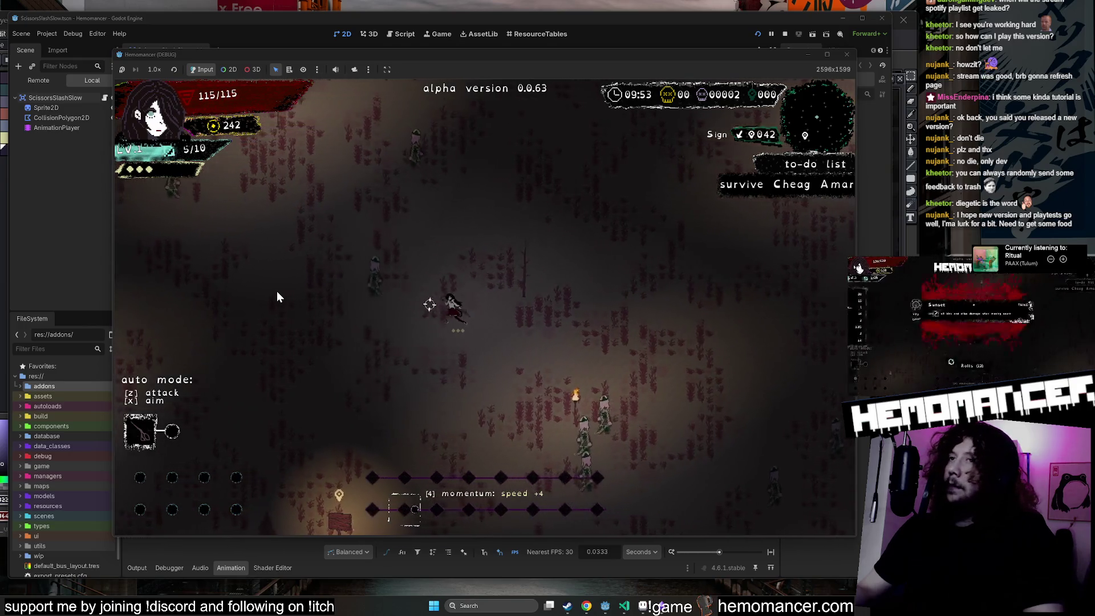
# Pause and resume the run, then keep fighting until level 2.
pyautogui.press('Escape')
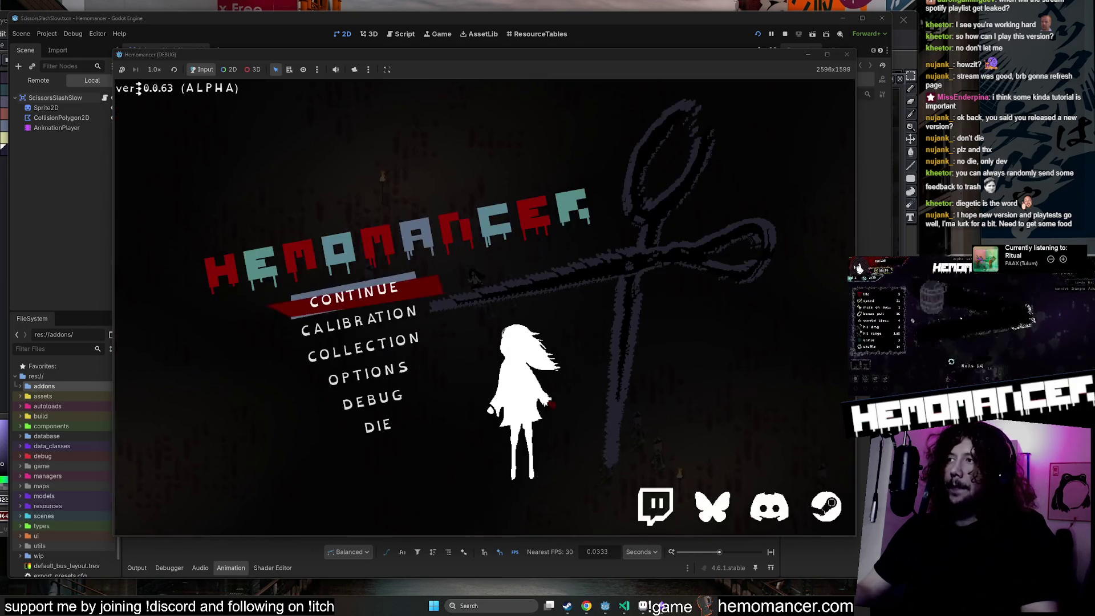
pyautogui.click(354, 293)
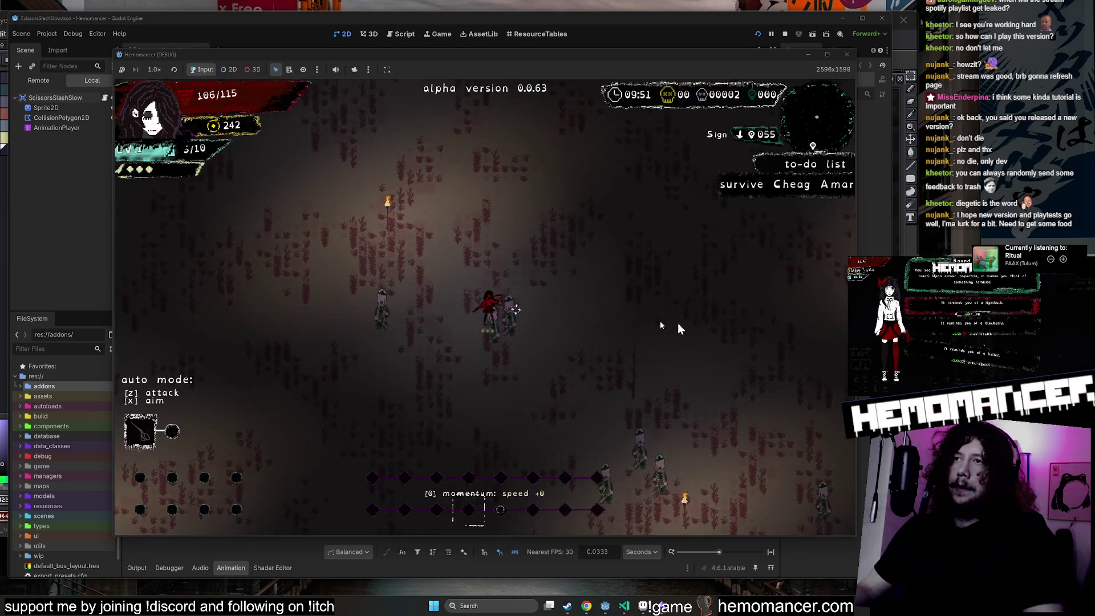
pyautogui.press('w')
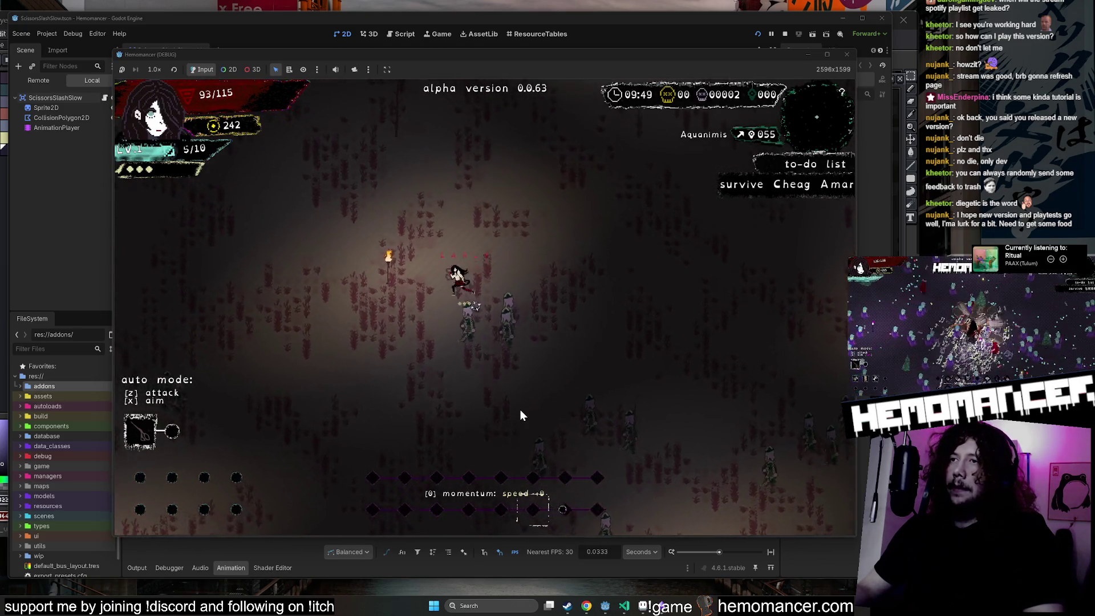
pyautogui.press('s')
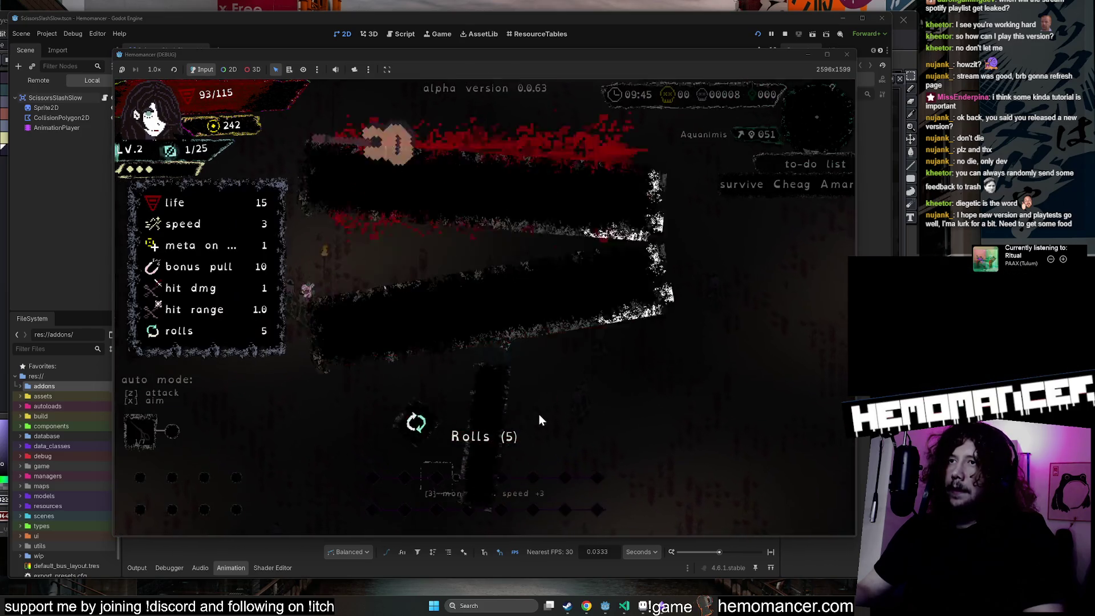
# Take the Friendship bracelet reward and fight through enemies moving up and left.
pyautogui.click(647, 364)
pyautogui.press('w')
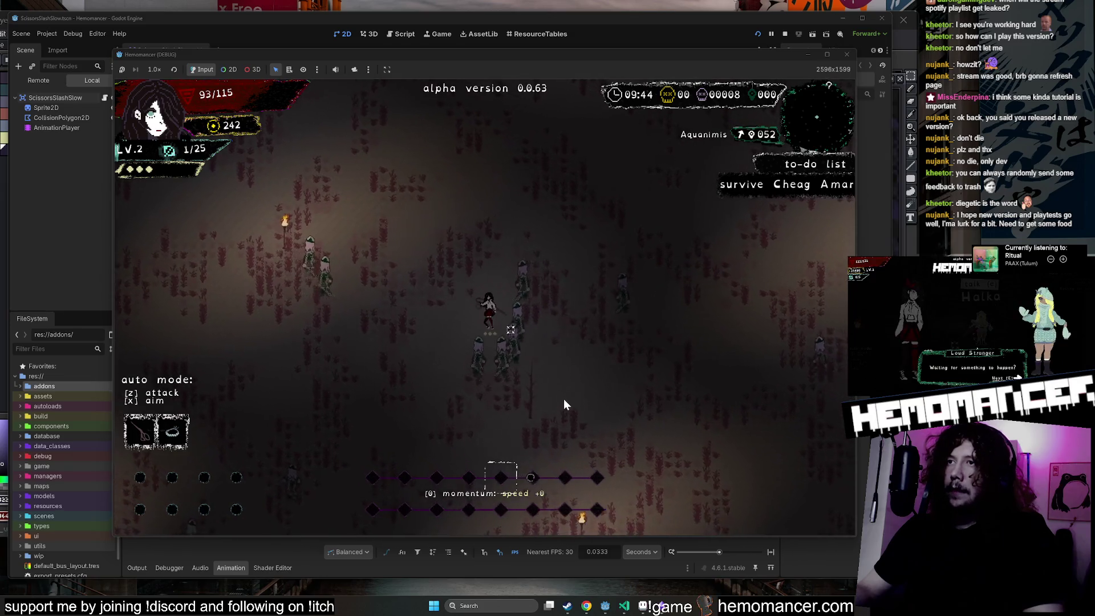
pyautogui.press('w')
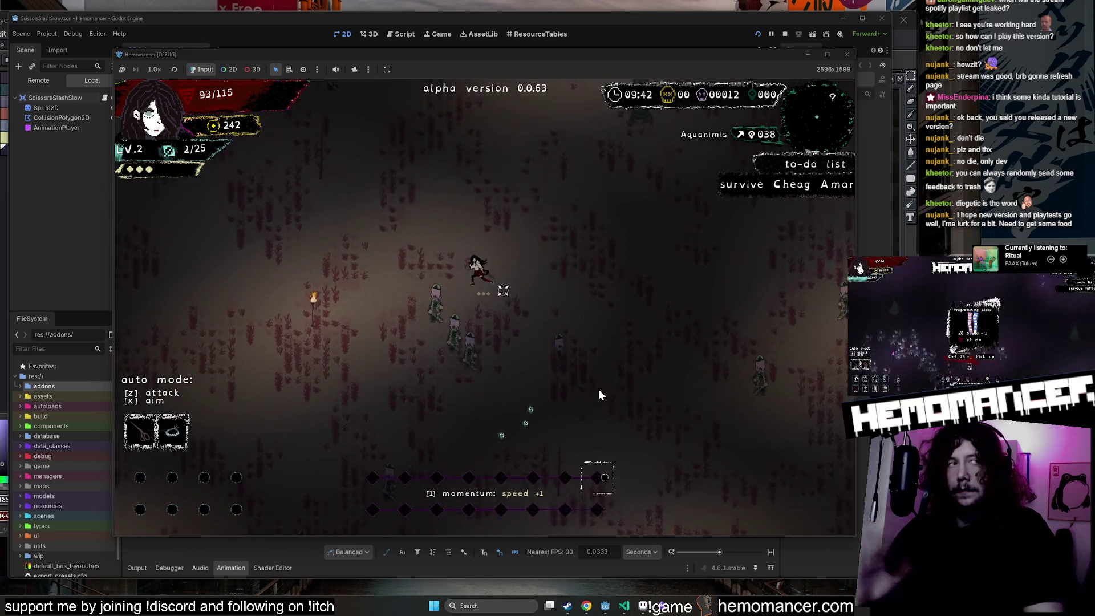
pyautogui.press('w')
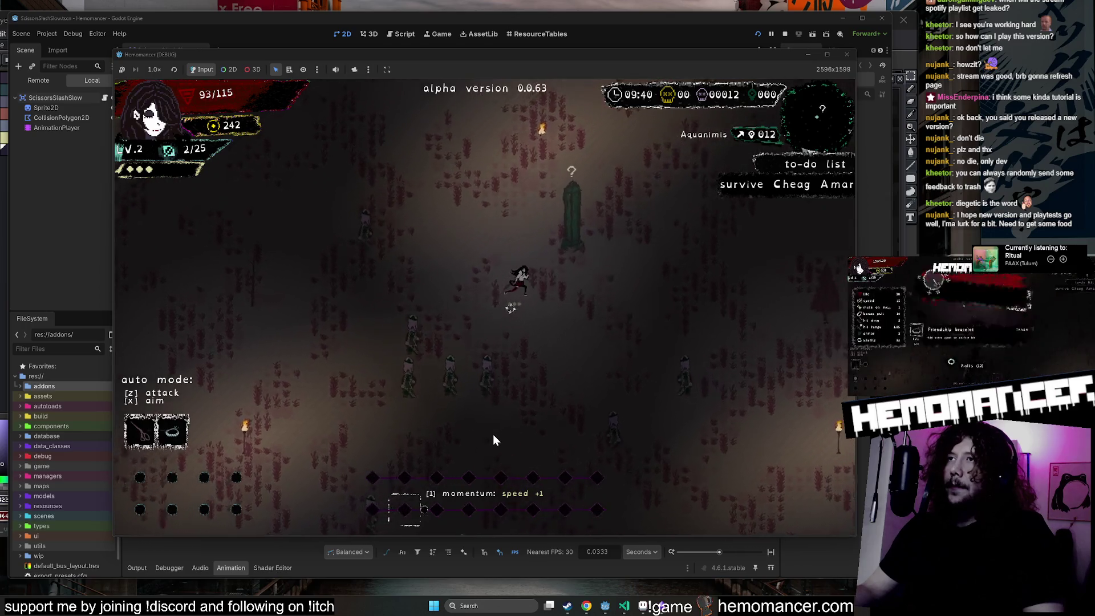
pyautogui.press('w')
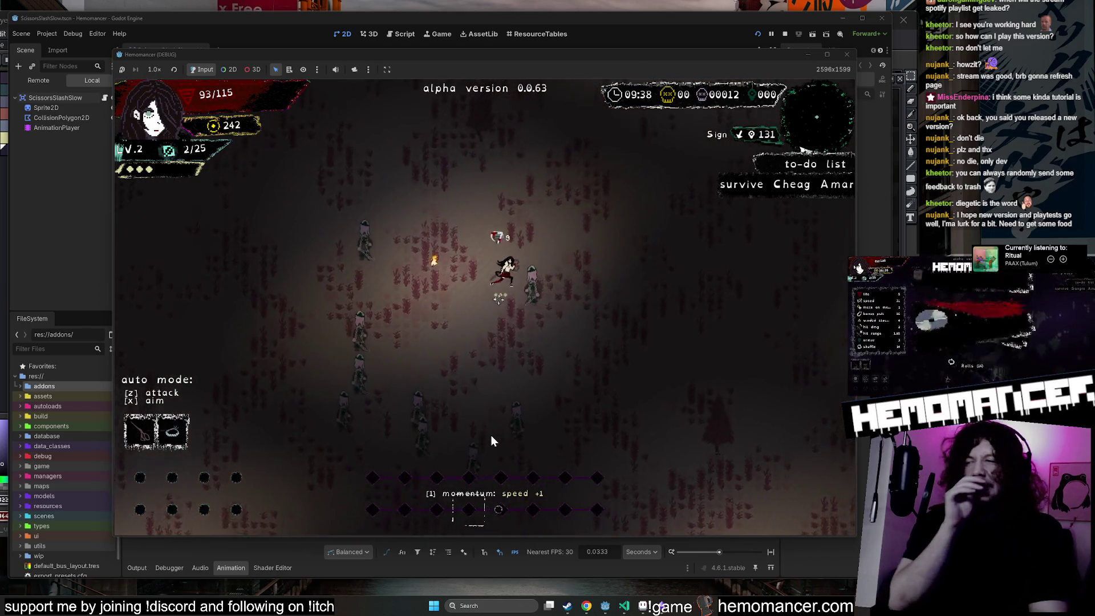
pyautogui.press('w')
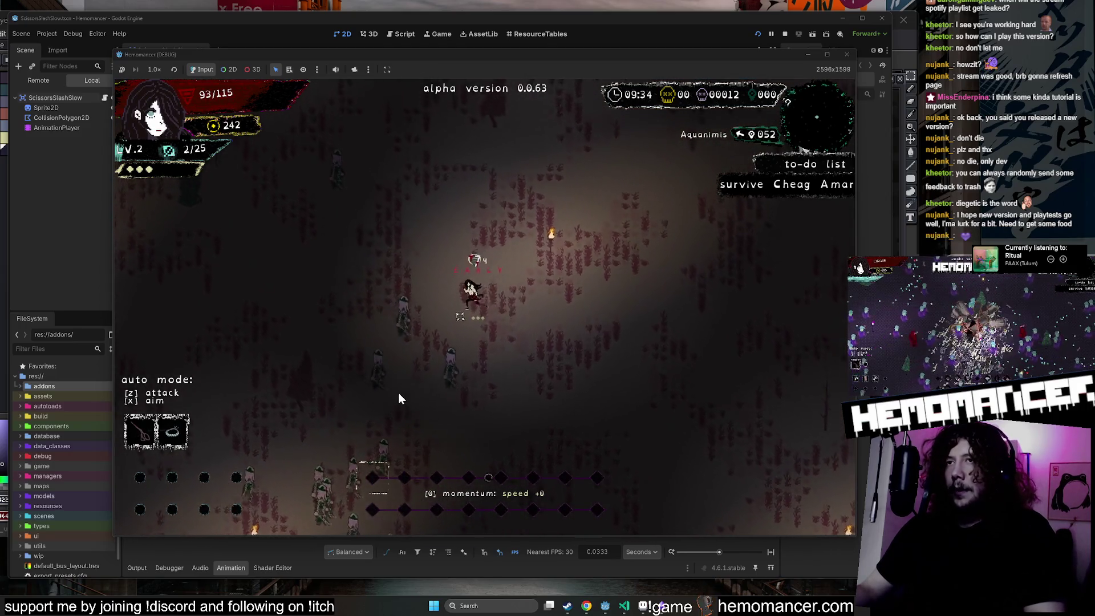
pyautogui.press('a')
pyautogui.press('s')
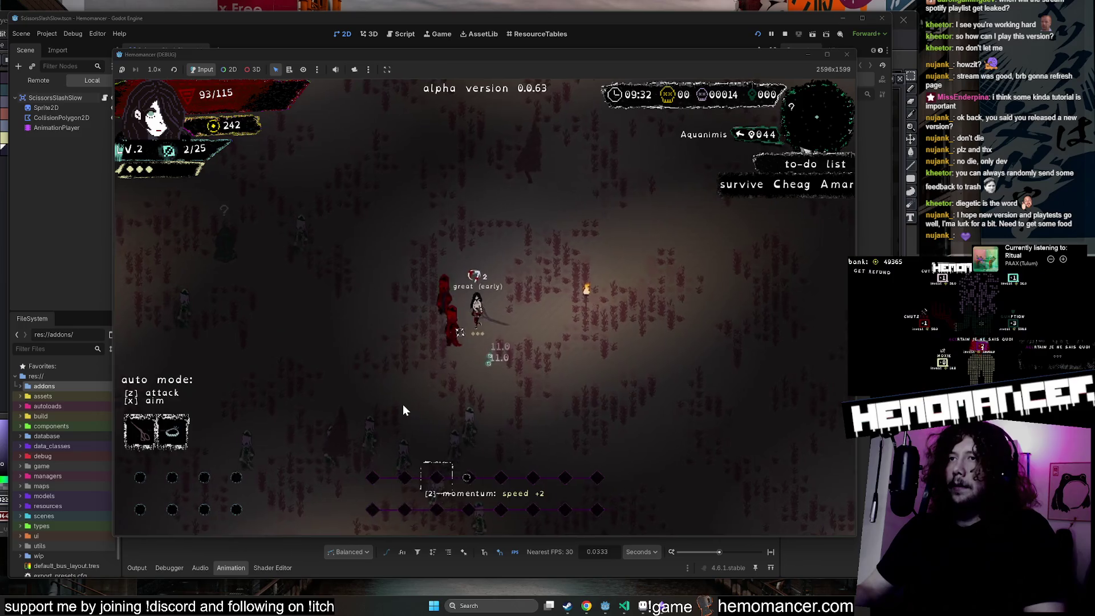
pyautogui.press('s')
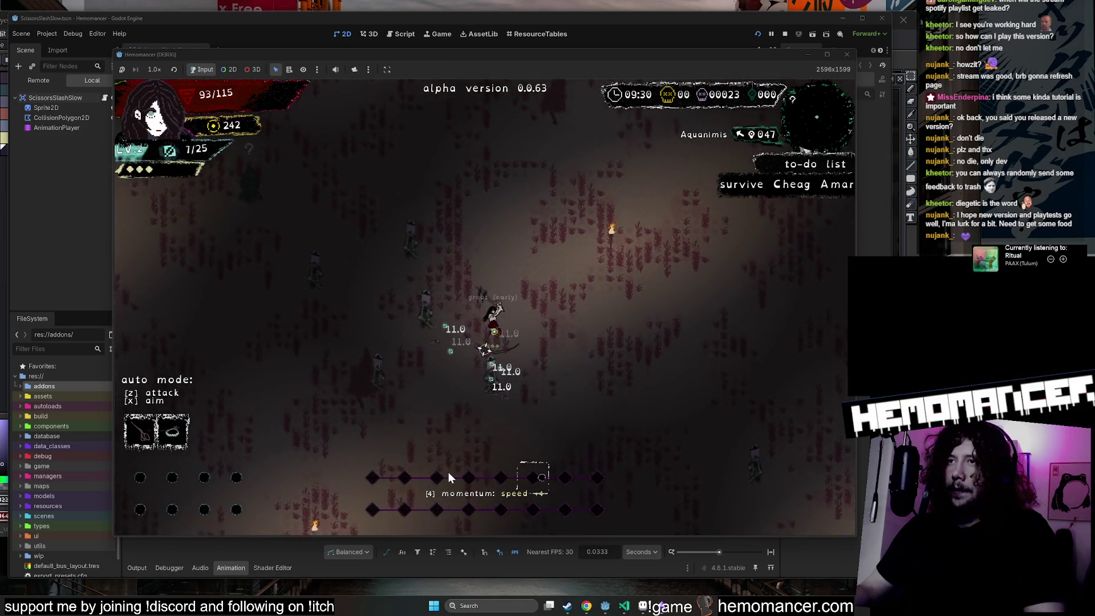
pyautogui.press('a')
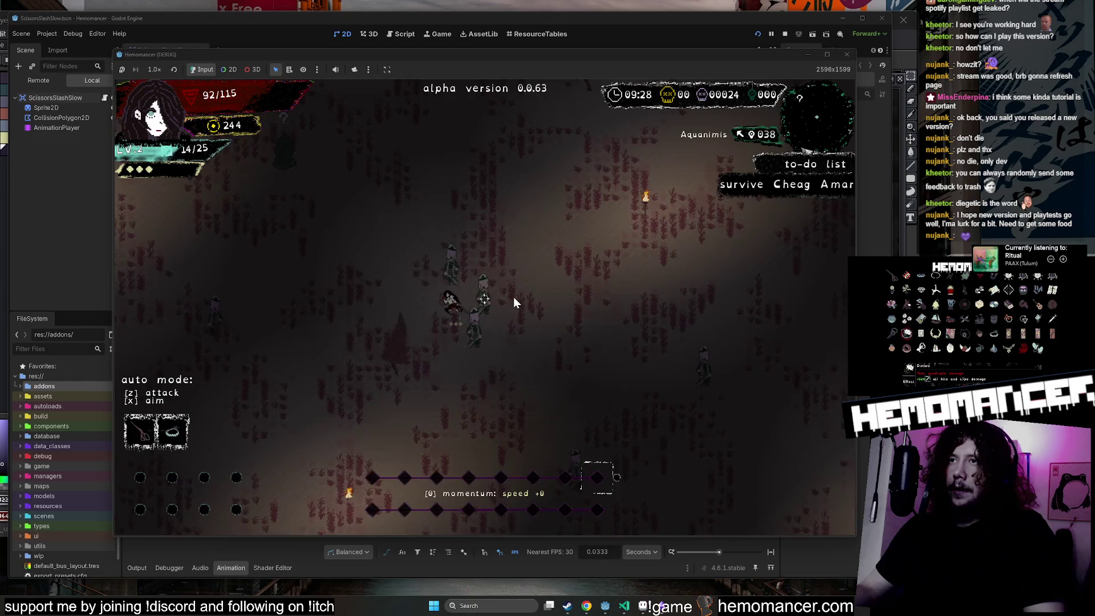
pyautogui.press('a')
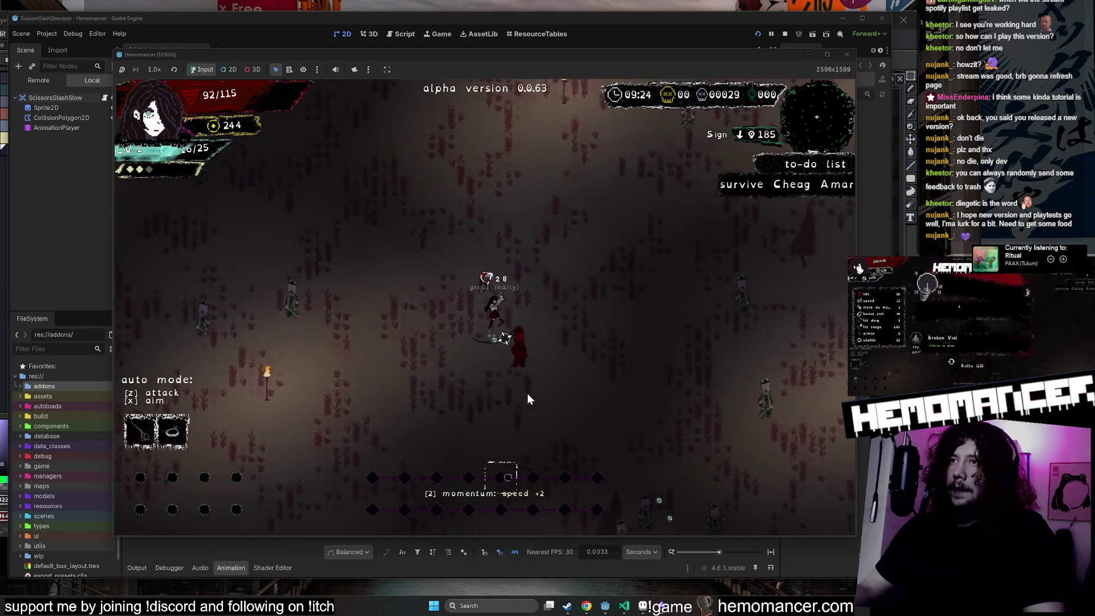
# Keep fighting up-right and down-right until level 3, with 9:10 left.
pyautogui.press('s')
pyautogui.press('d')
pyautogui.press('w')
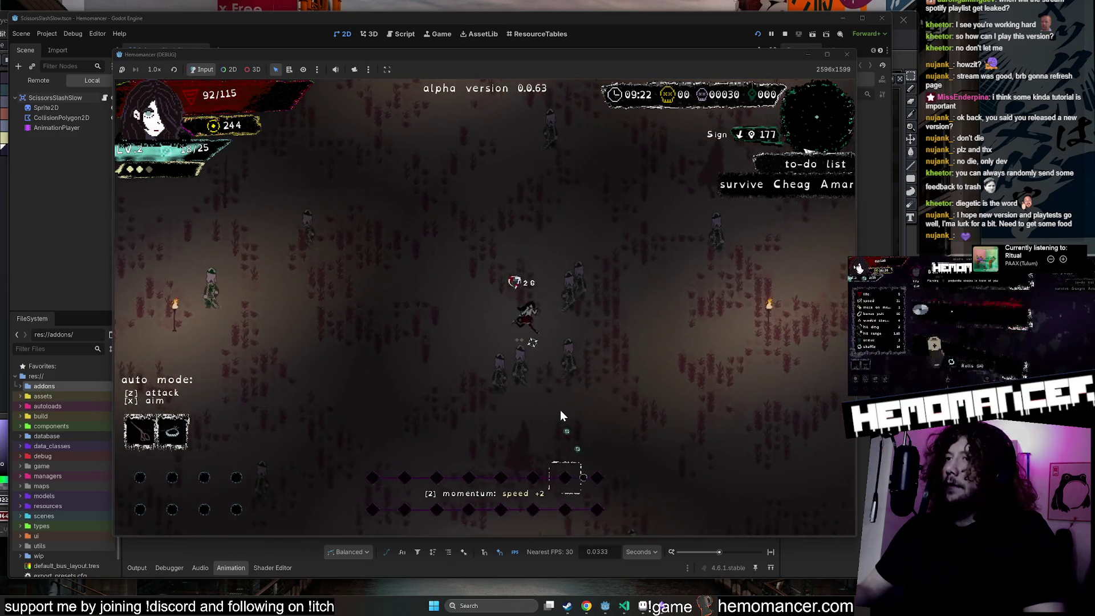
pyautogui.press('w')
pyautogui.press('d')
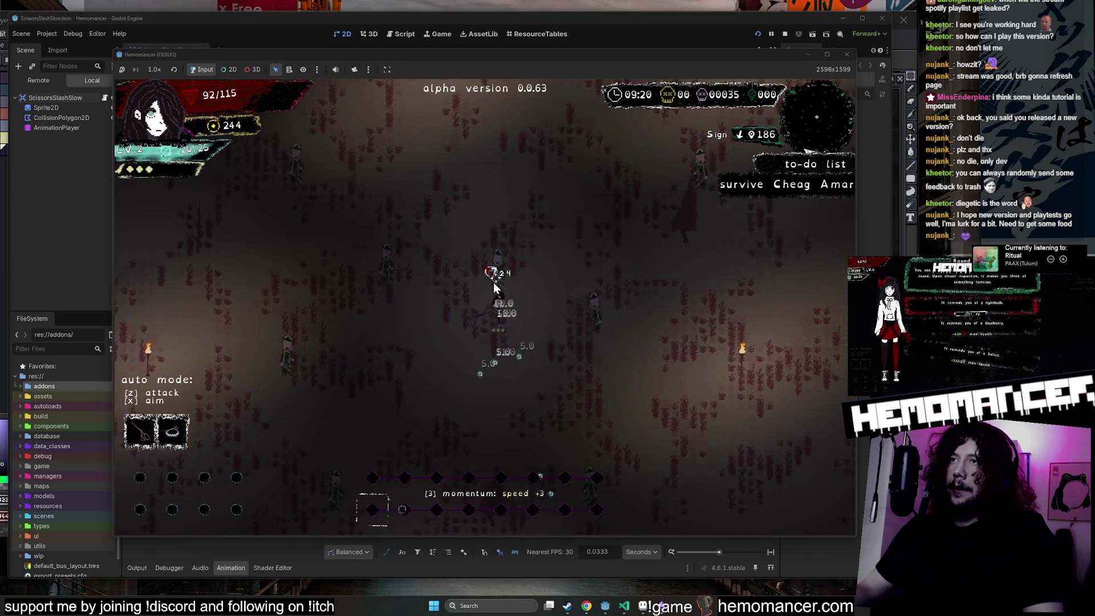
pyautogui.press('w')
pyautogui.press('d')
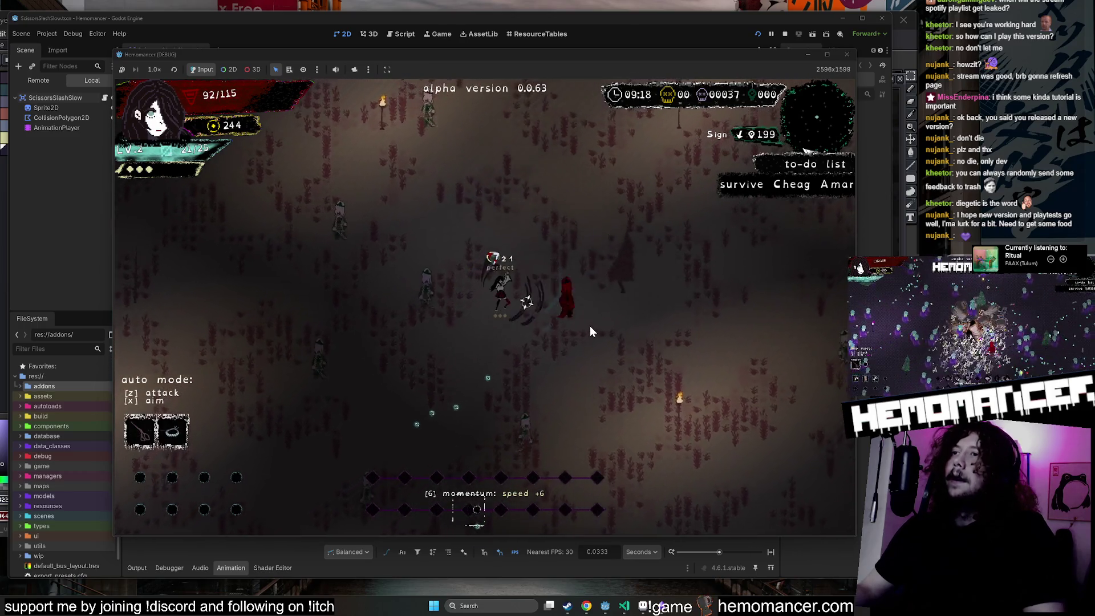
pyautogui.press('w')
pyautogui.press('a')
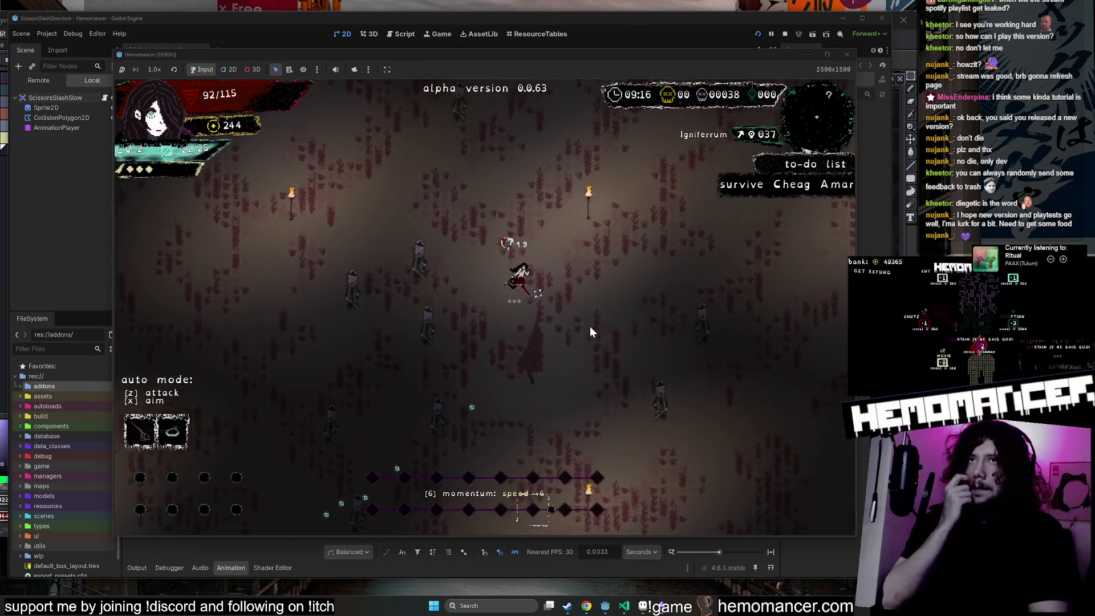
pyautogui.press('w')
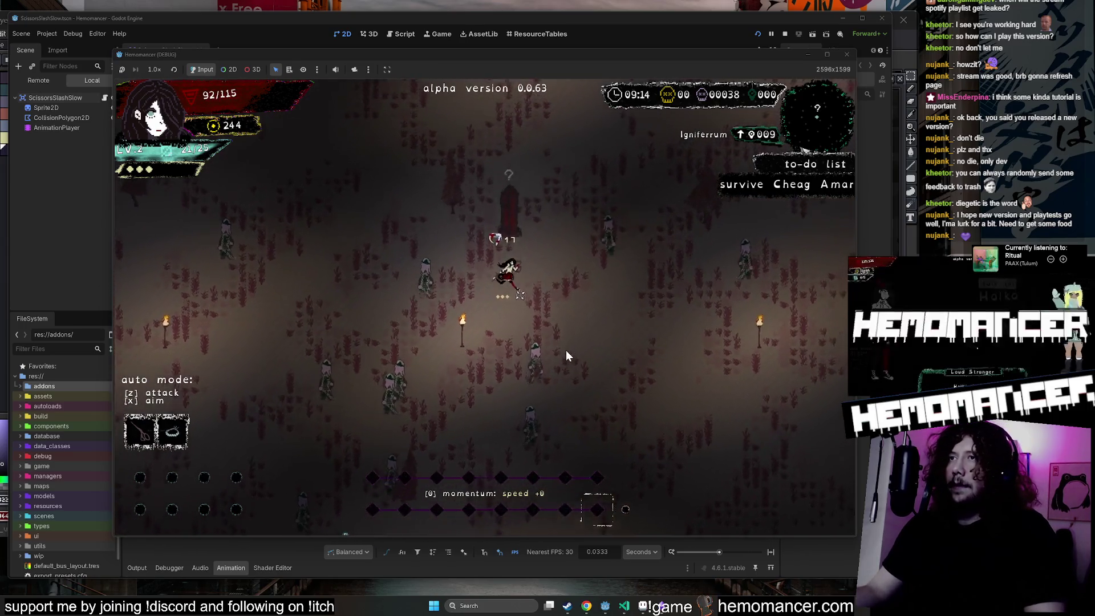
pyautogui.press('s')
pyautogui.press('d')
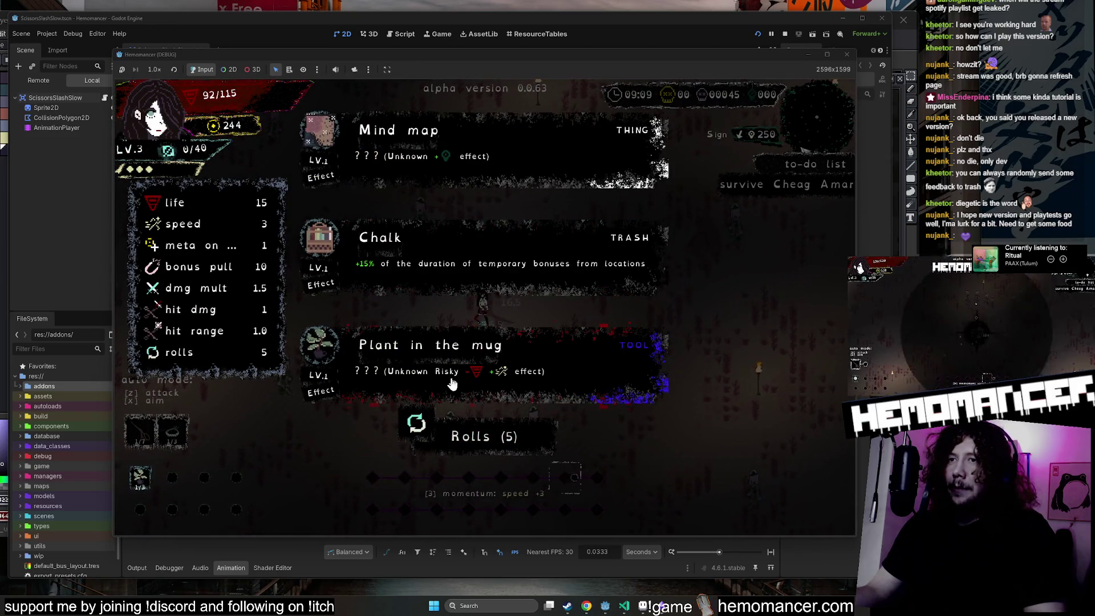
# Reroll the upgrade cards and take the Jumping rope.
pyautogui.click(473, 436)
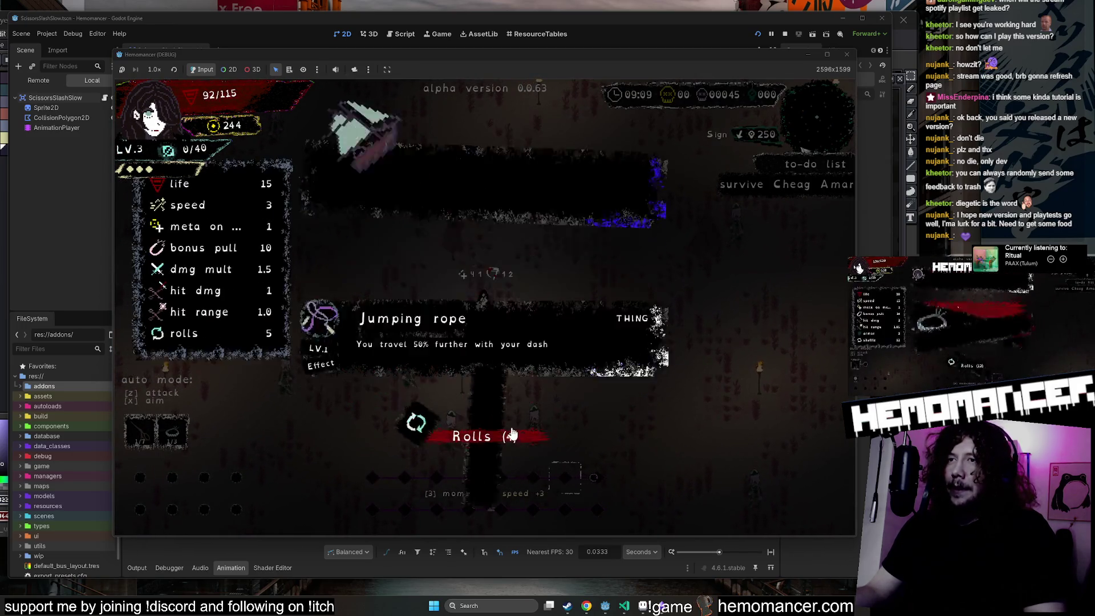
pyautogui.click(452, 266)
pyautogui.press('a')
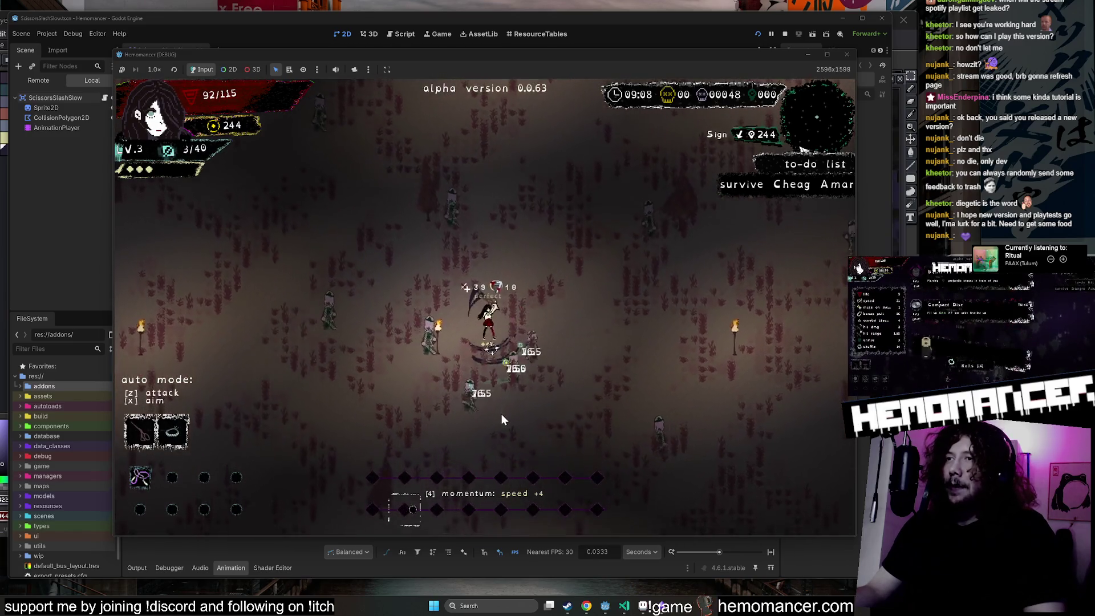
pyautogui.press('w')
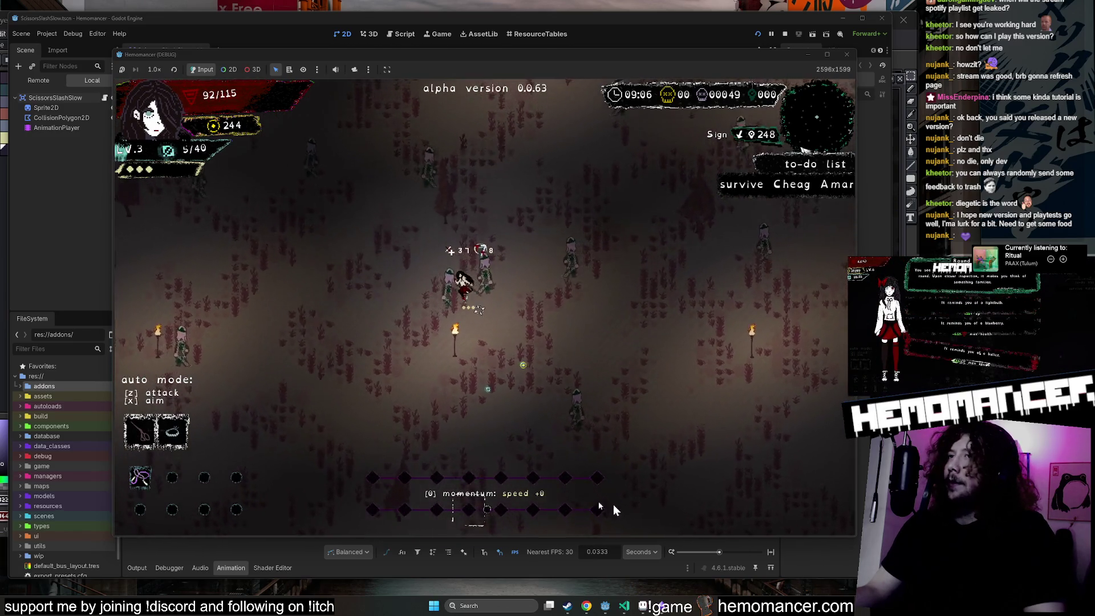
# Play on briefly, then quit to the title menu and close the debug window.
pyautogui.press('w')
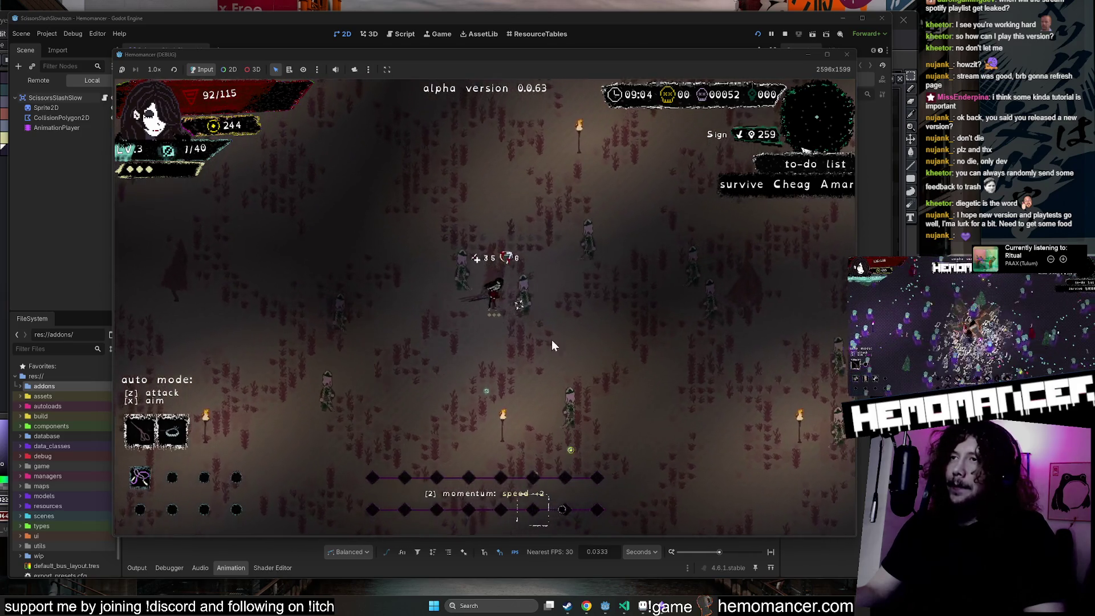
pyautogui.press('d')
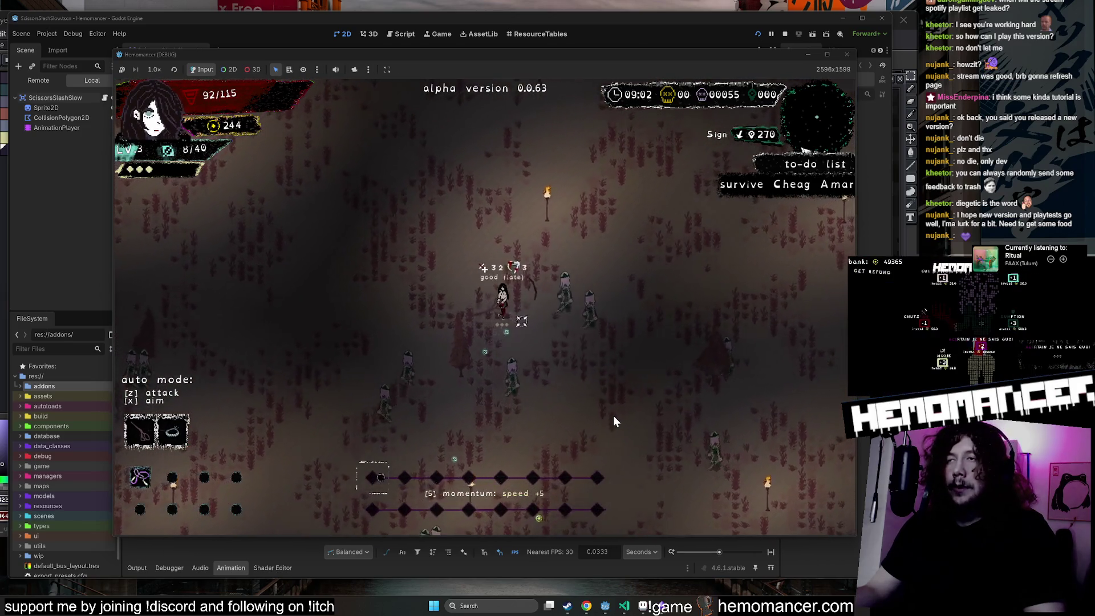
pyautogui.press('s')
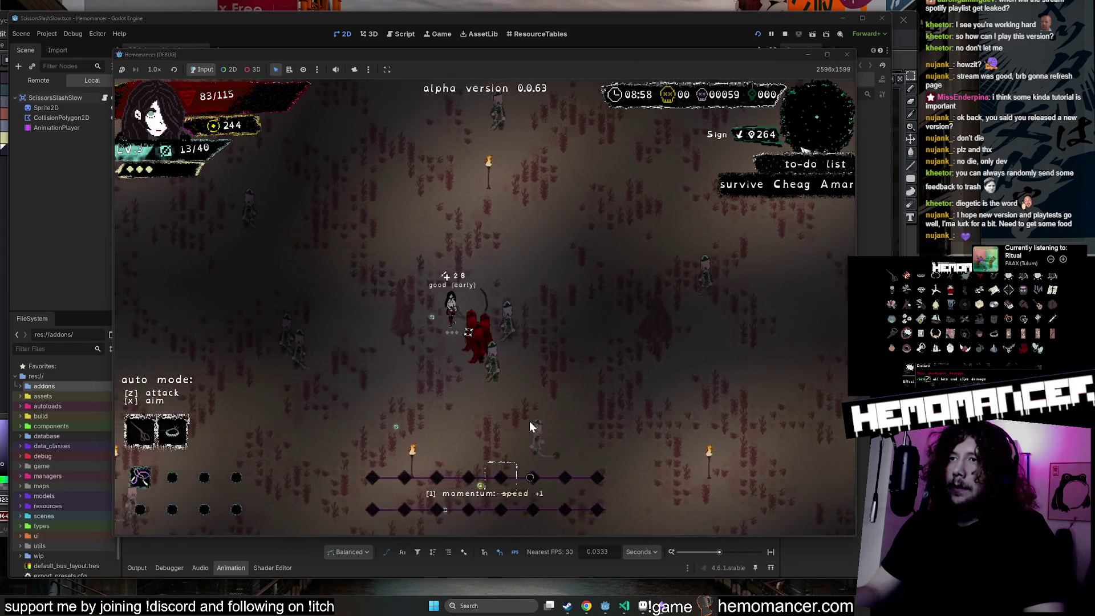
pyautogui.press('Escape')
pyautogui.click(846, 54)
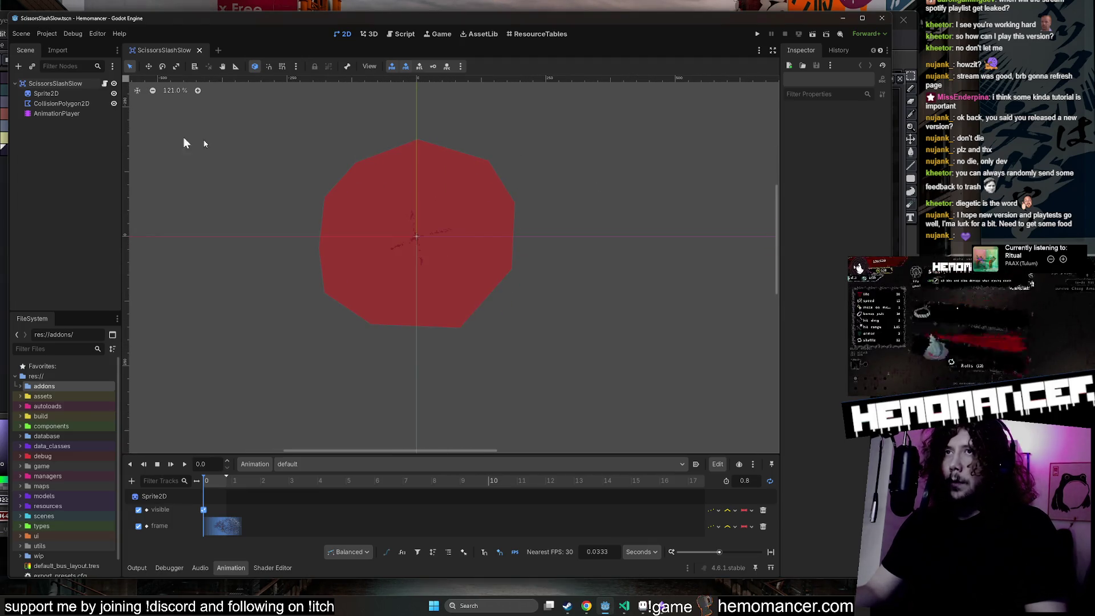
# Open attack_scene.gd from the root node and browse through its code.
pyautogui.click(105, 83)
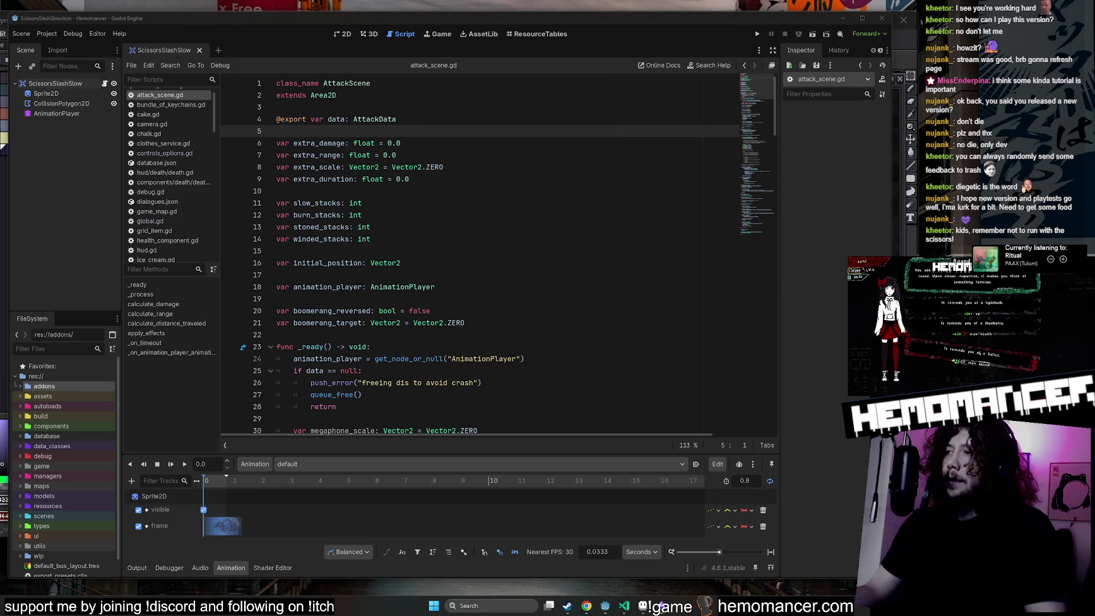
pyautogui.click(529, 244)
pyautogui.scroll(-7, 505, 263)
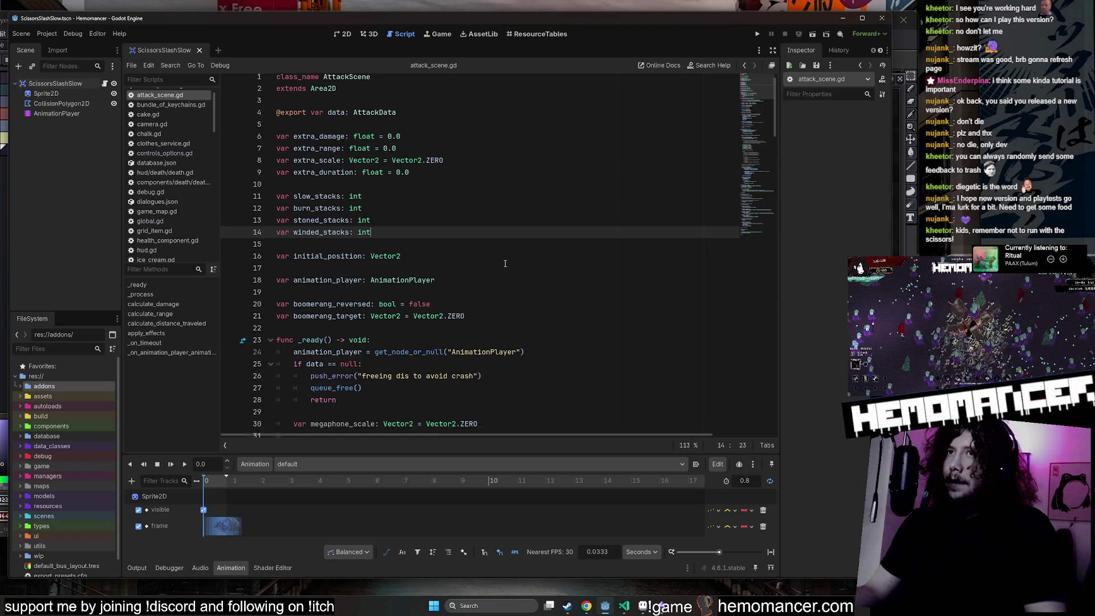
pyautogui.click(505, 263)
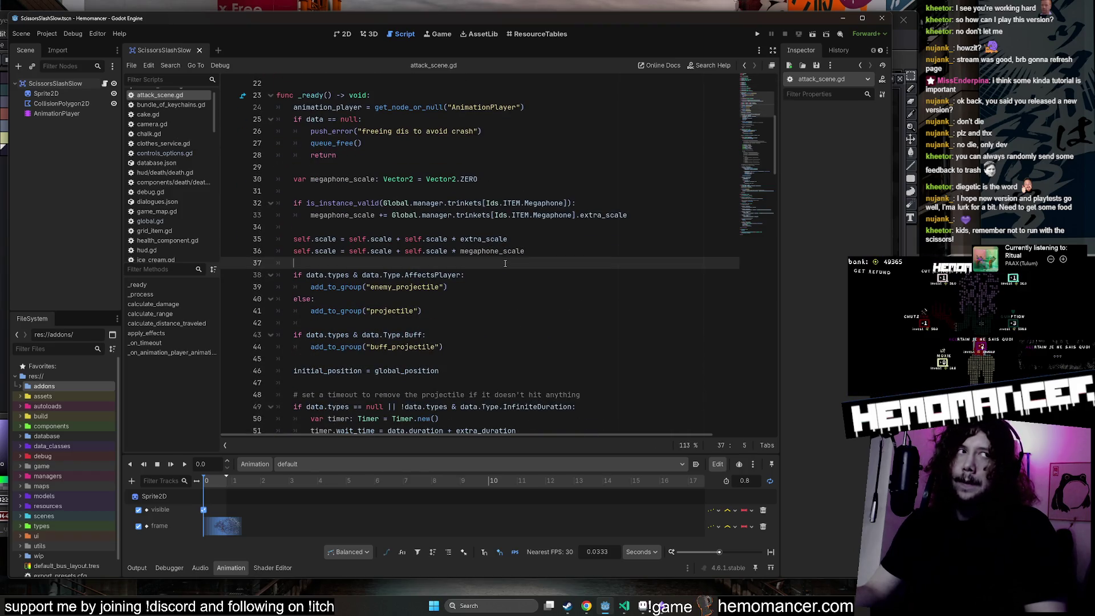
pyautogui.scroll(-4, 505, 263)
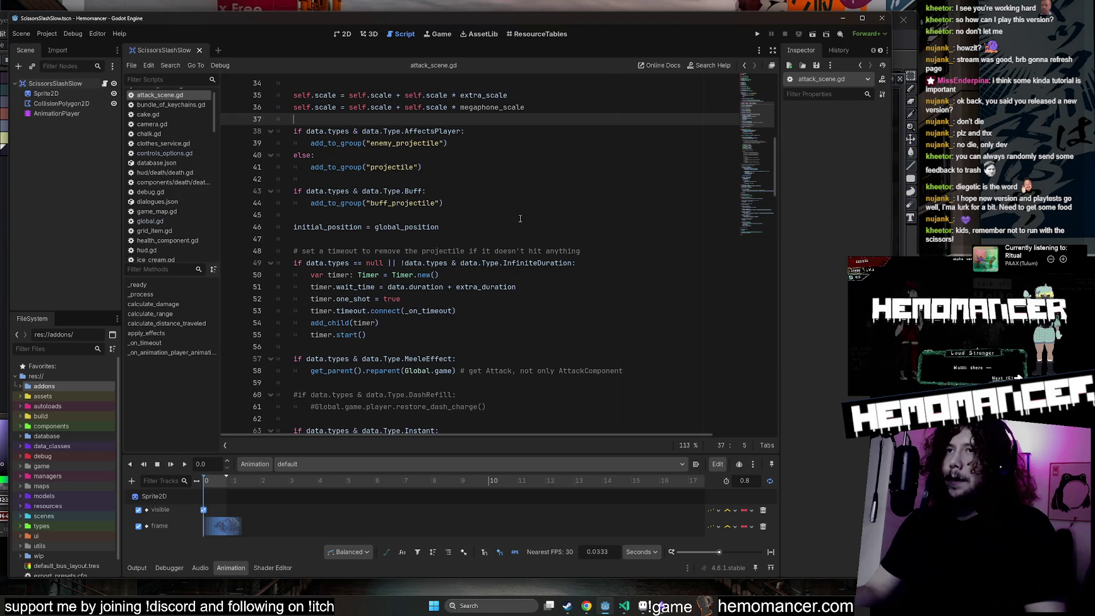
pyautogui.scroll(-4, 520, 218)
pyautogui.scroll(10, 438, 260)
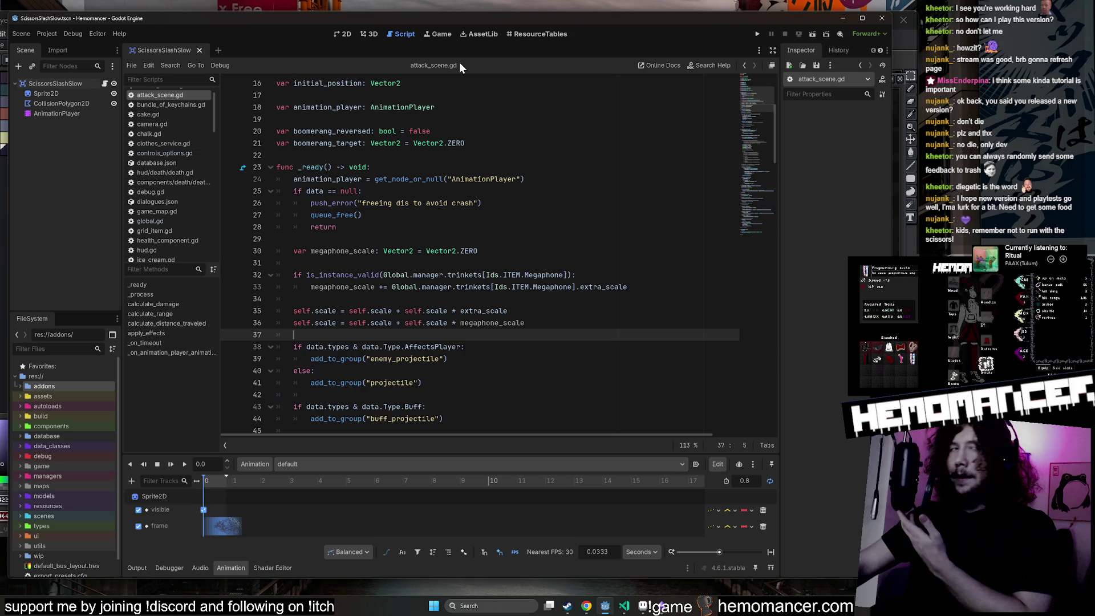
pyautogui.click(570, 179)
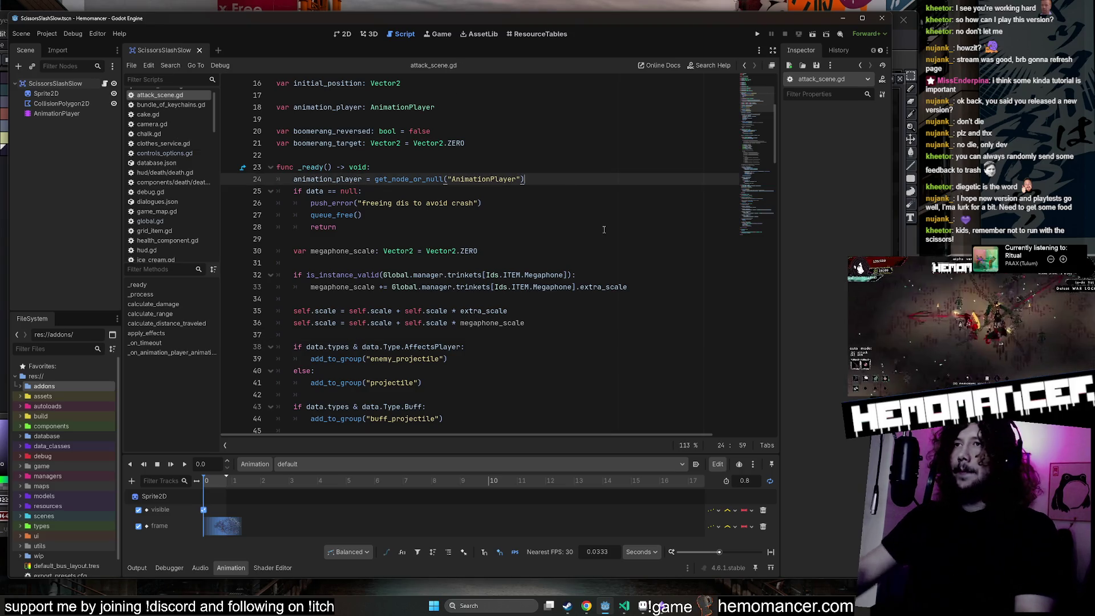
pyautogui.scroll(-4, 435, 230)
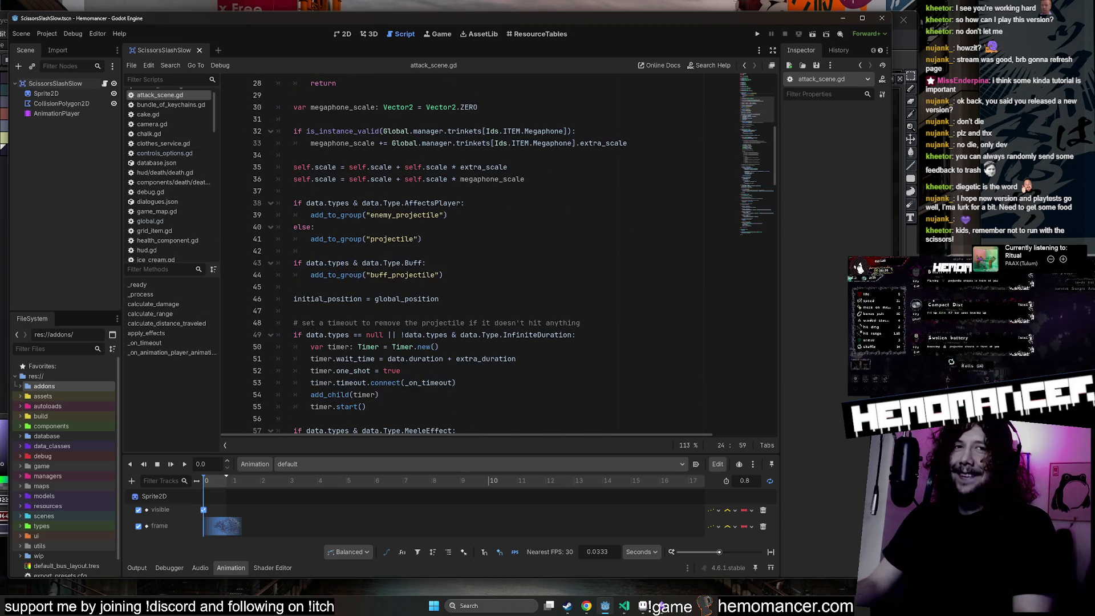
# Check the player animation in Aseprite, then launch a debug run with F5.
pyautogui.click(643, 605)
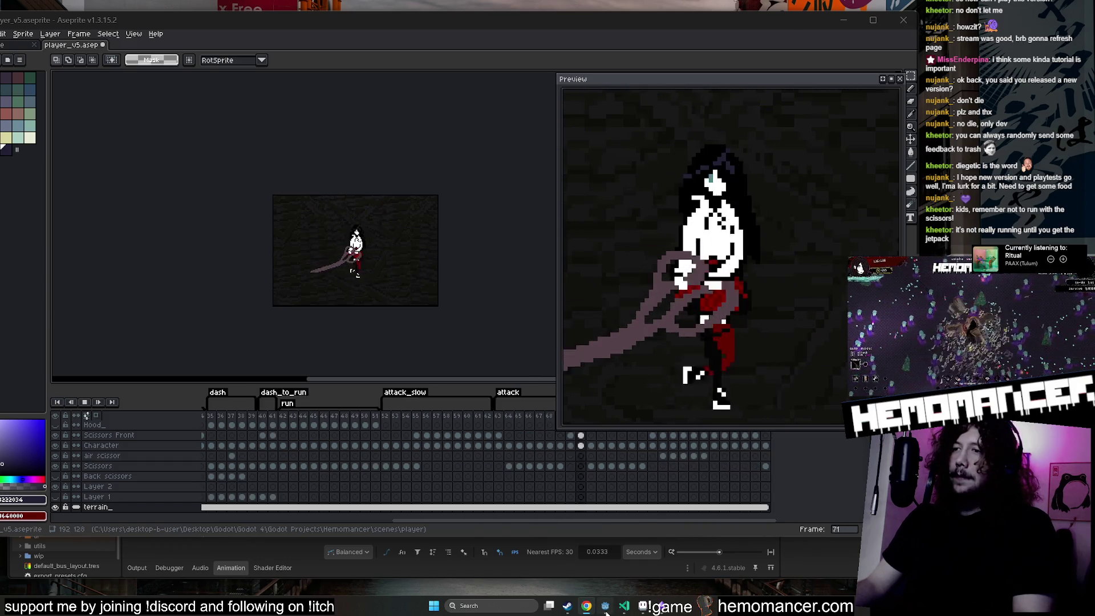
pyautogui.click(634, 582)
pyautogui.press('F5')
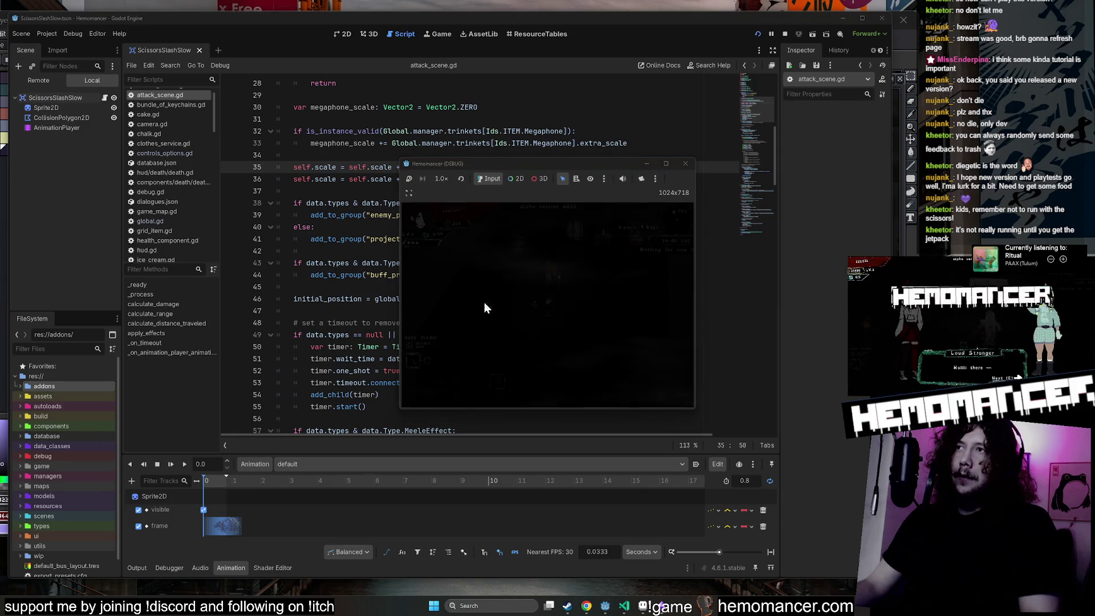
# Enlarge the game window and continue the saved game.
pyautogui.moveTo(399, 411); pyautogui.dragTo(116, 560)
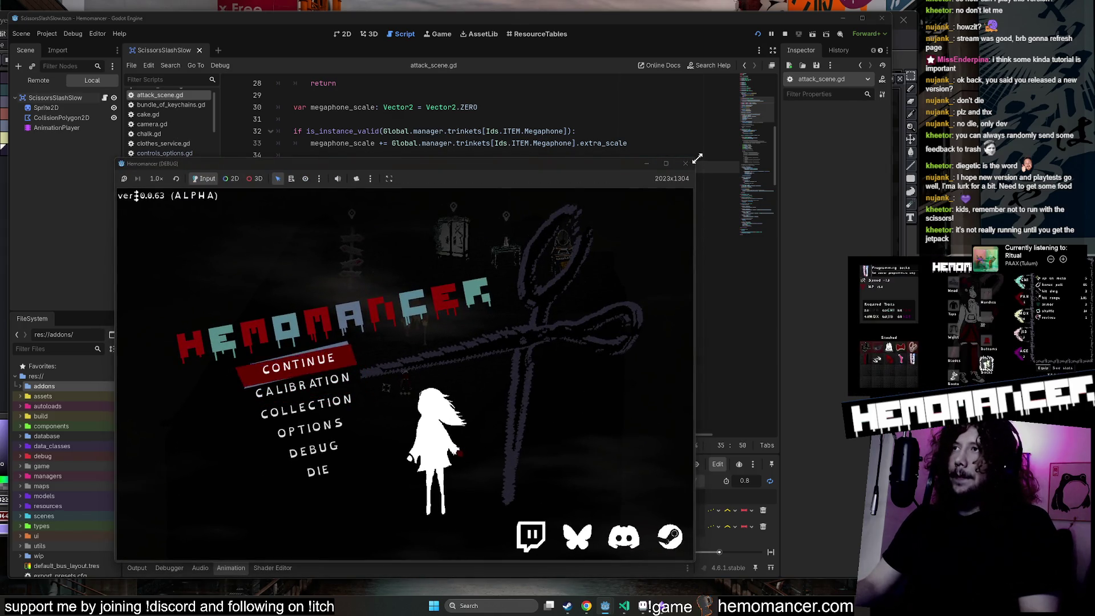
pyautogui.moveTo(697, 158); pyautogui.dragTo(801, 44)
pyautogui.press('Return')
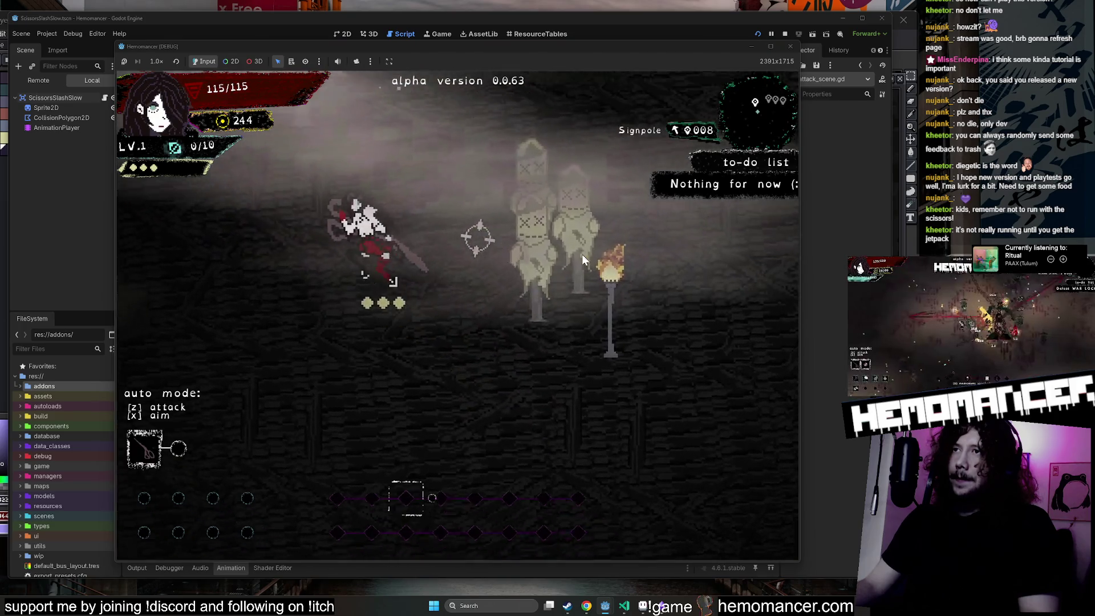
# Walk to the signpost and start the trip into the forest area.
pyautogui.press('d')
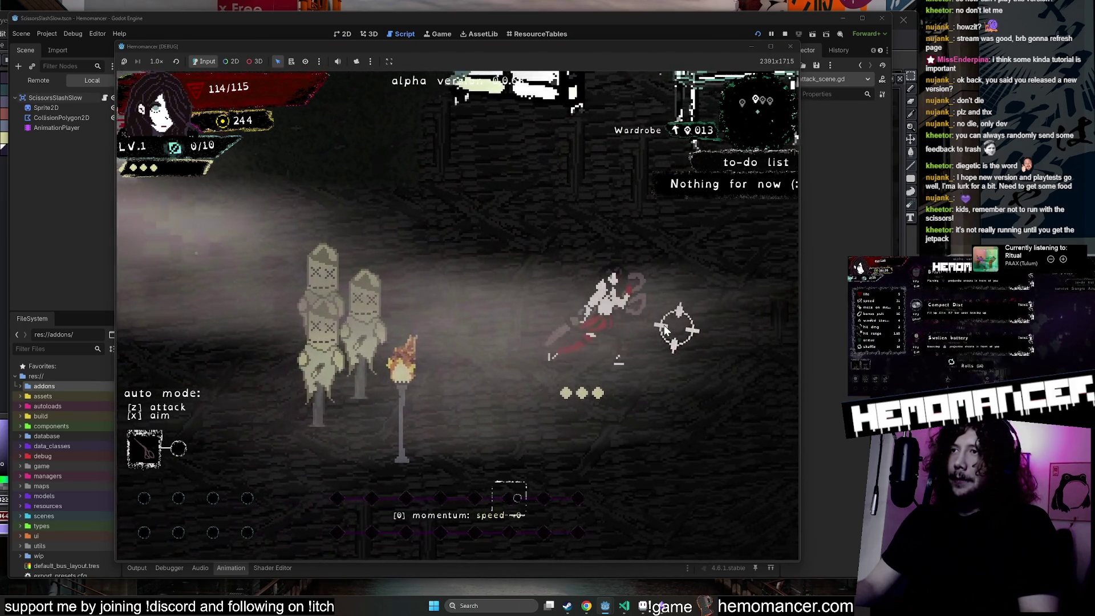
pyautogui.press('d')
pyautogui.press('a')
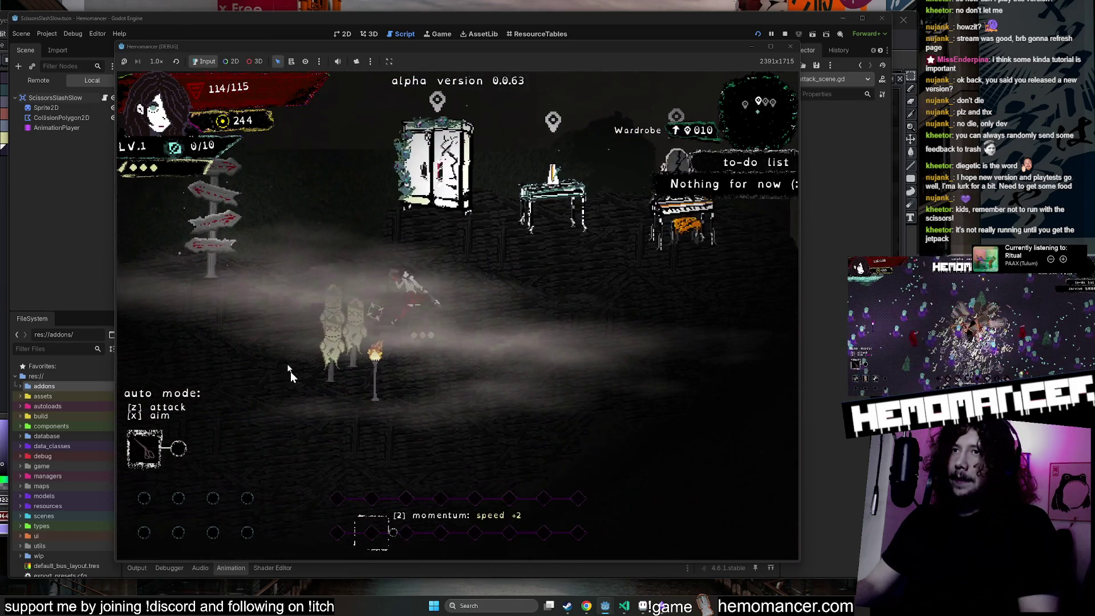
pyautogui.press('a')
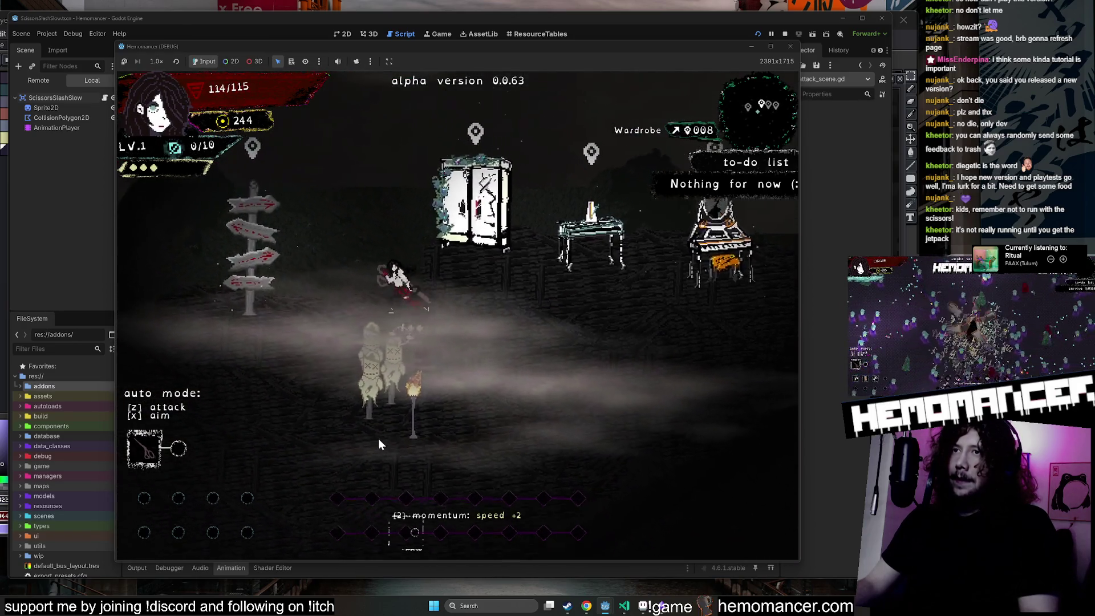
pyautogui.press('e')
pyautogui.click(462, 373)
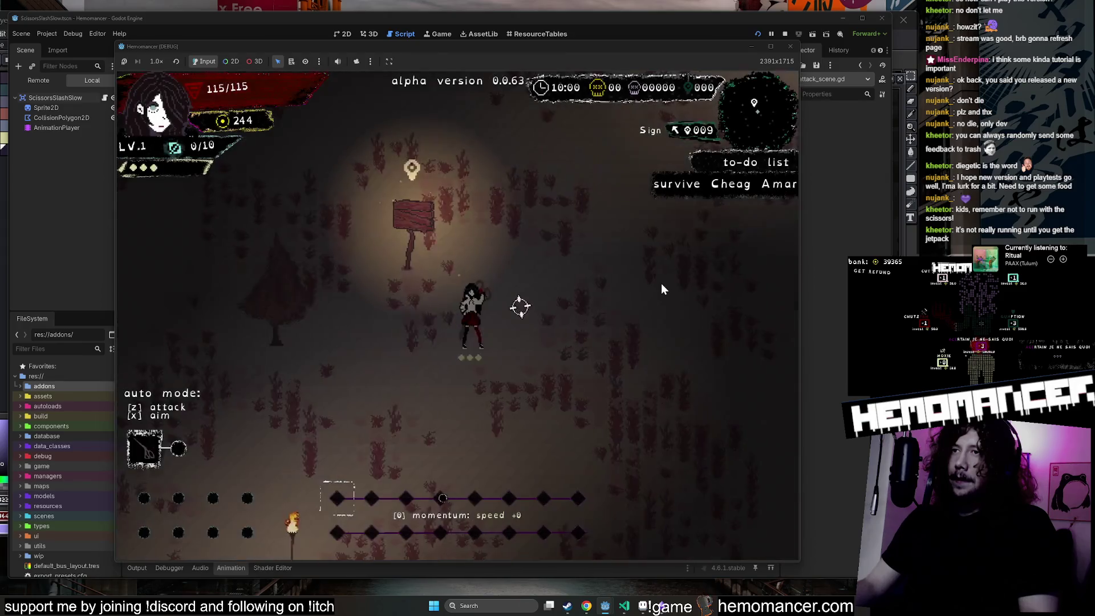
# Fight enemies near the Metauro pillar, then pause the game.
pyautogui.press('d')
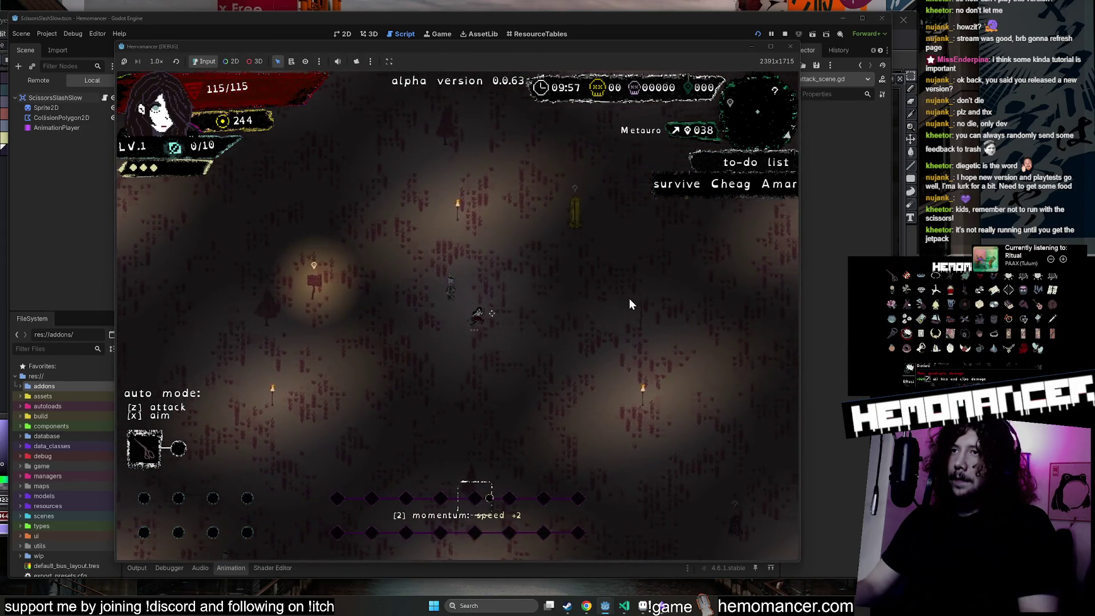
pyautogui.press('s')
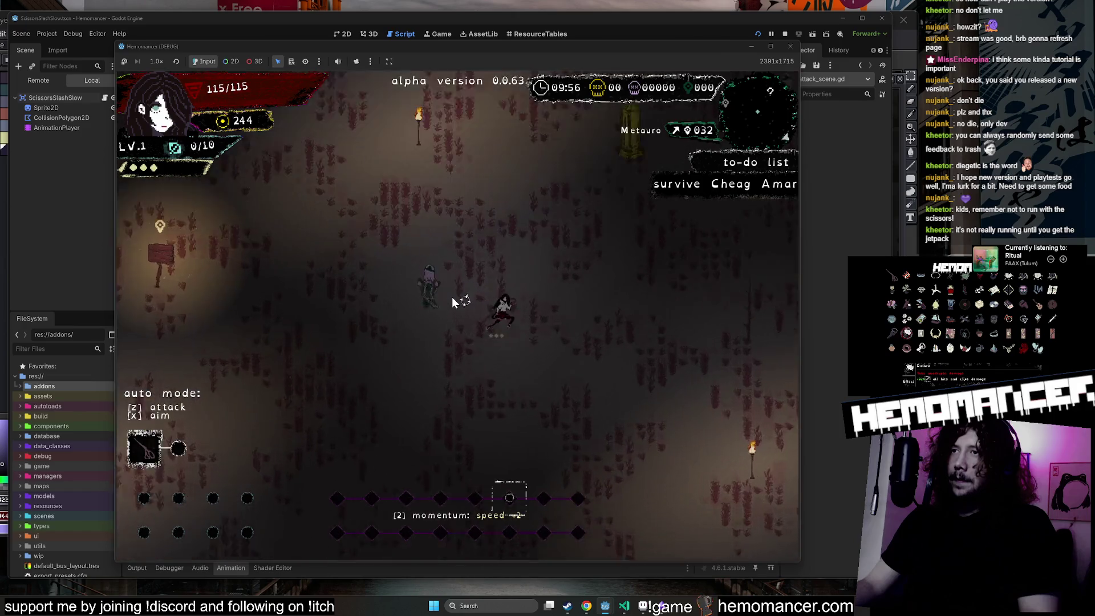
pyautogui.press('w')
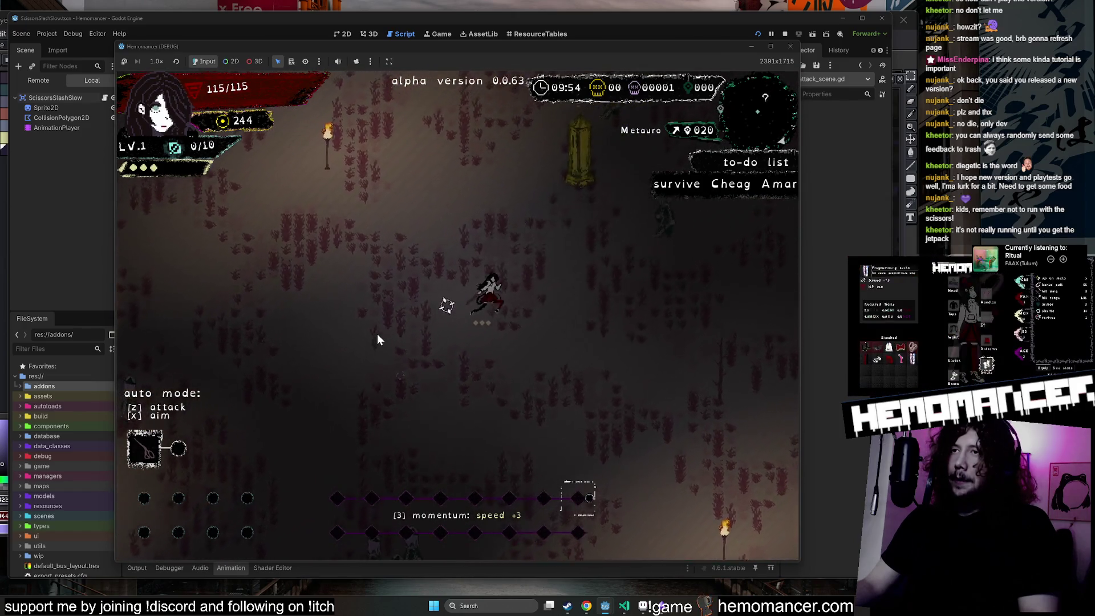
pyautogui.press('d')
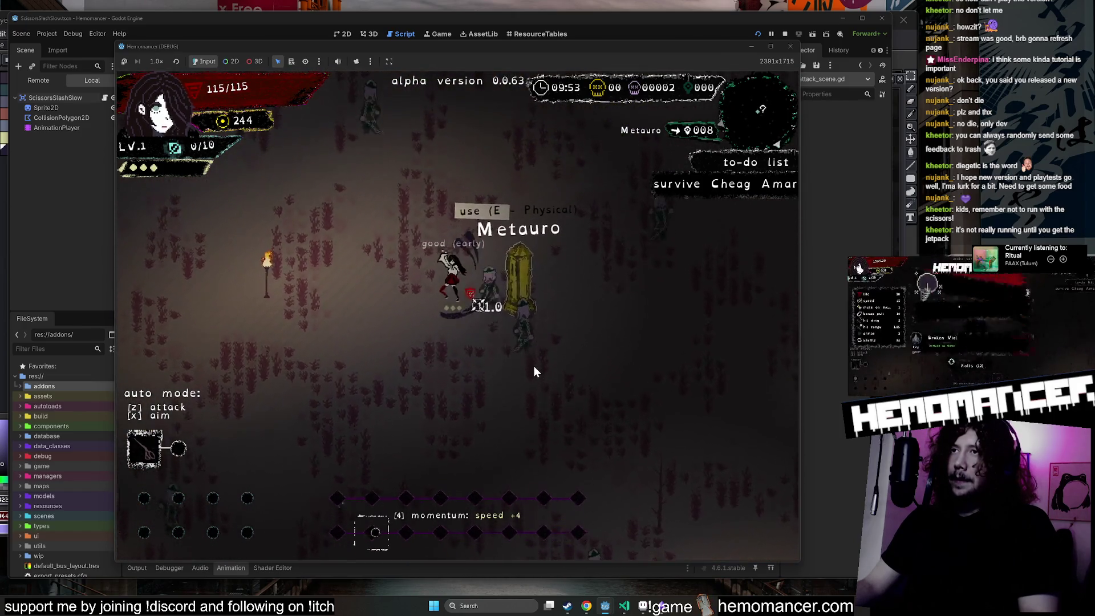
pyautogui.press('w')
pyautogui.press('d')
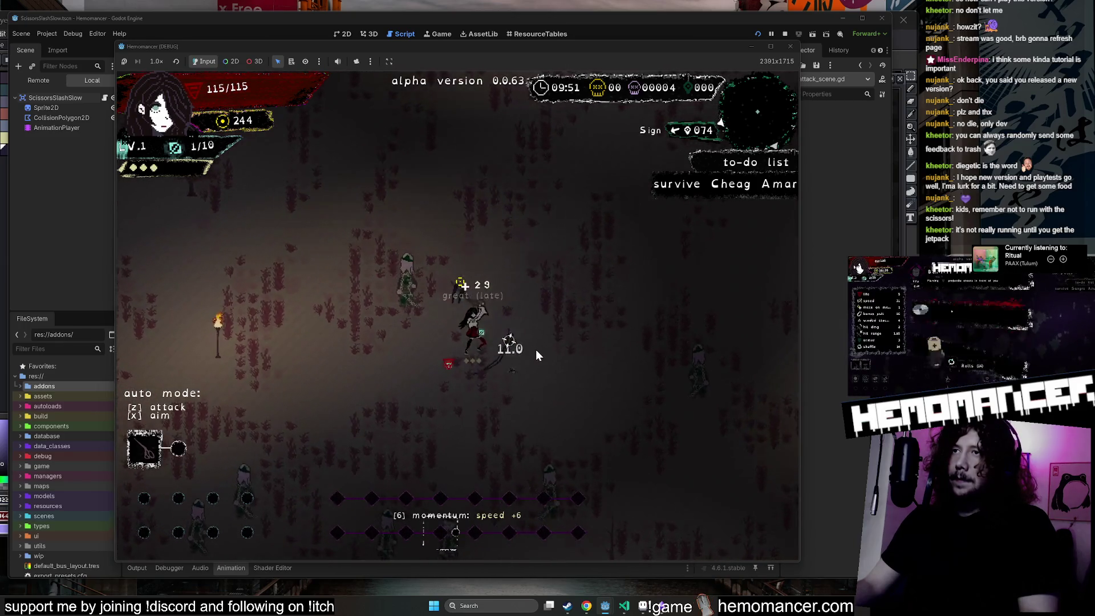
pyautogui.press('s')
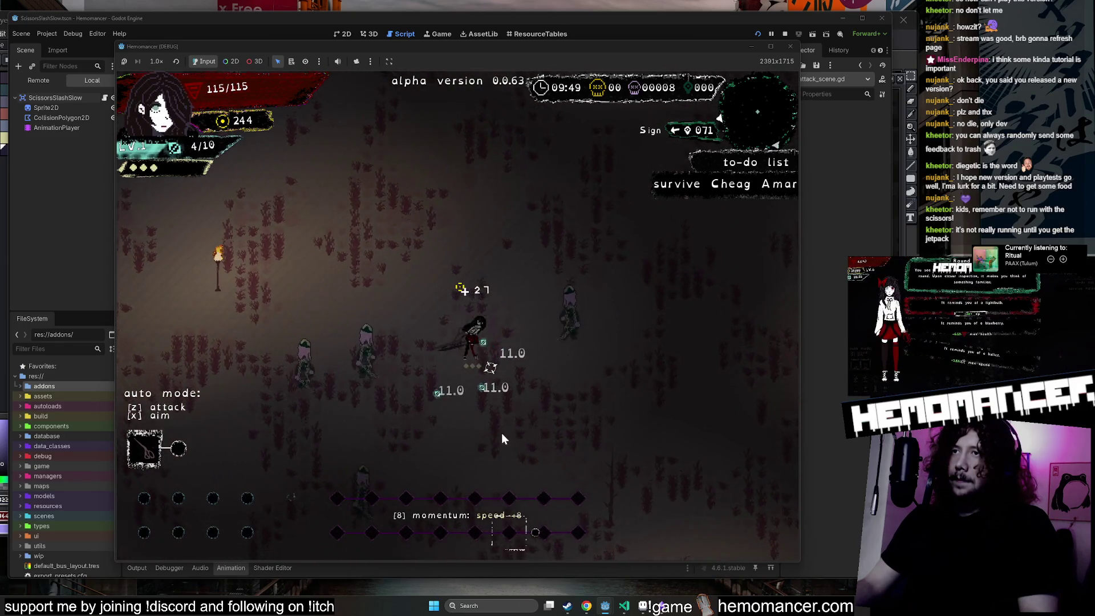
pyautogui.press('a')
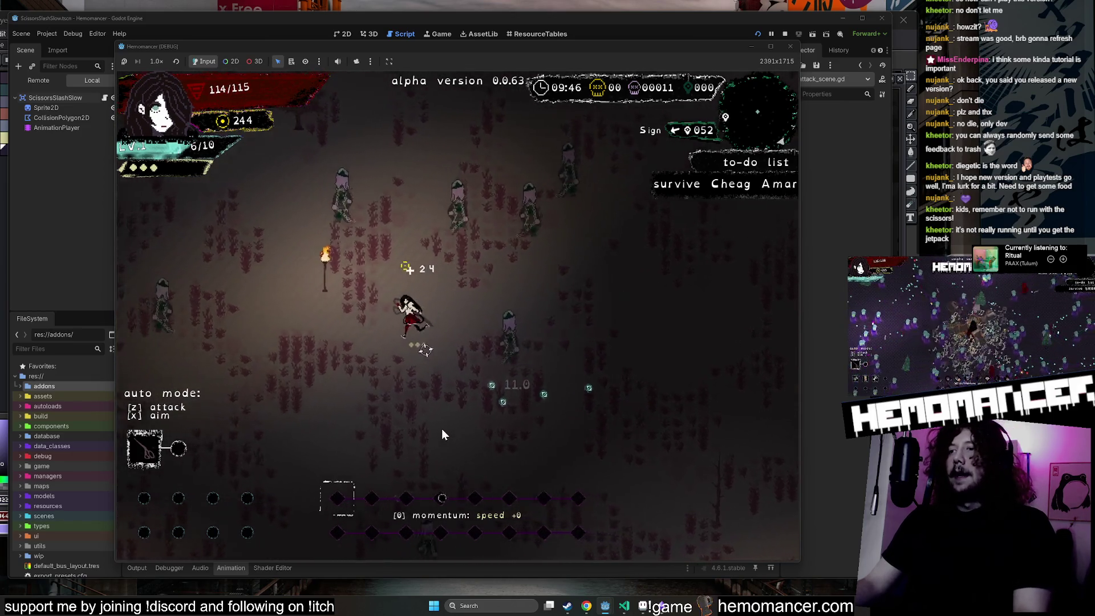
pyautogui.press('Escape')
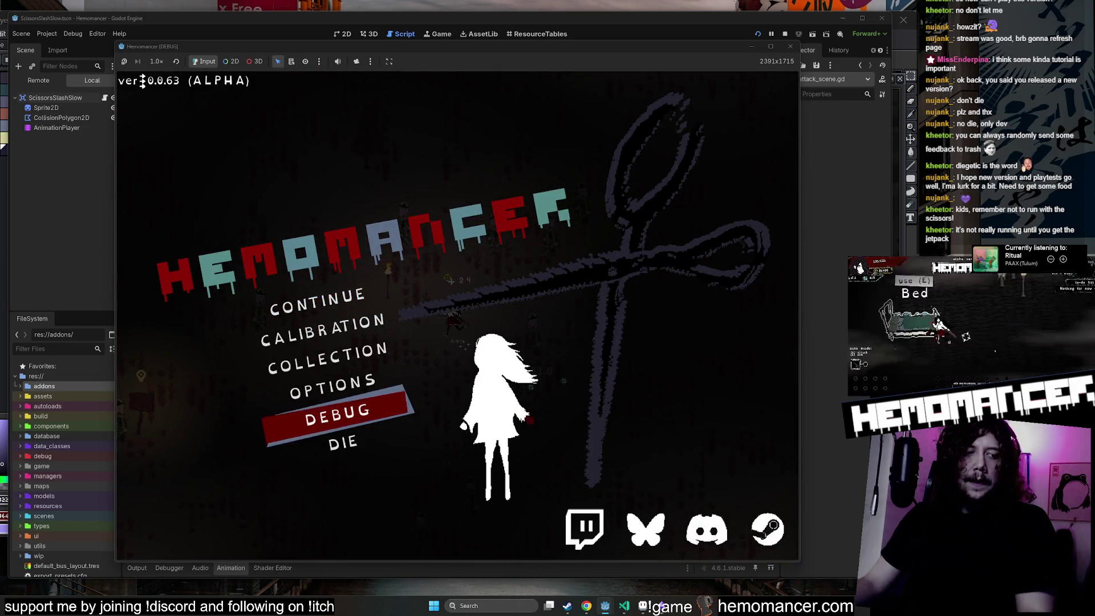
# Open Snipping Tool and start a snip with a capture delay.
pyautogui.press('super+shift+s')
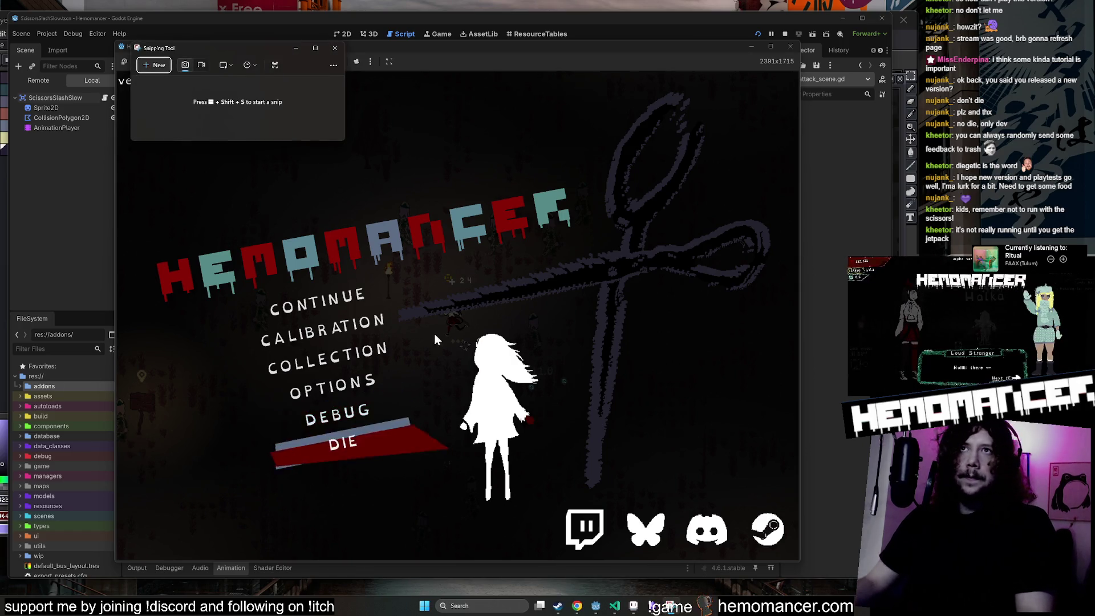
pyautogui.click(246, 65)
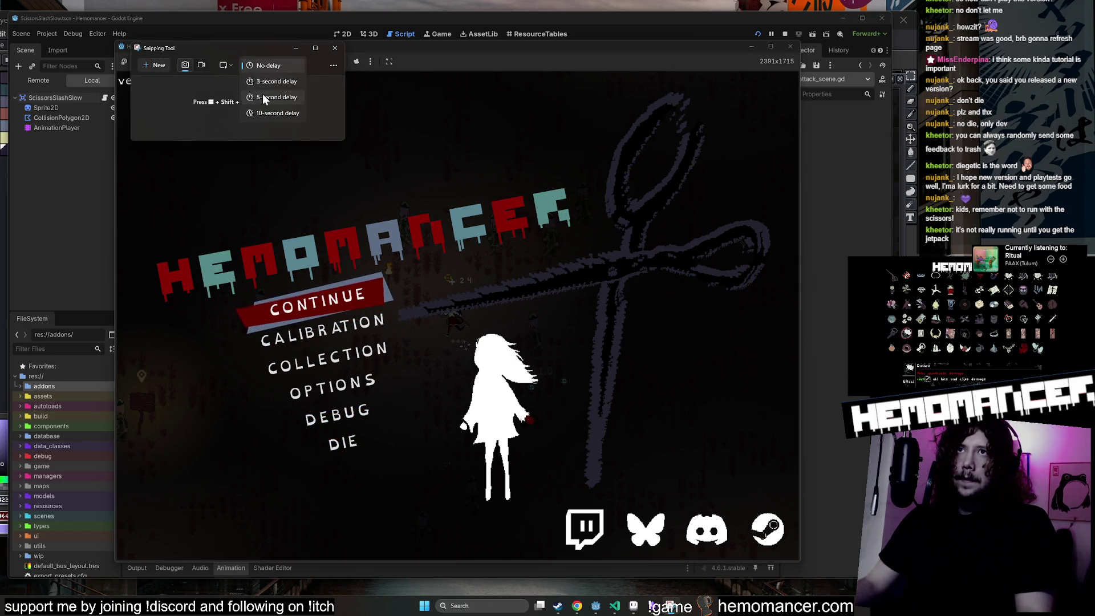
pyautogui.click(262, 85)
pyautogui.press('Escape')
# Resume the game, capture the whole game window, then continue playing.
pyautogui.click(336, 300)
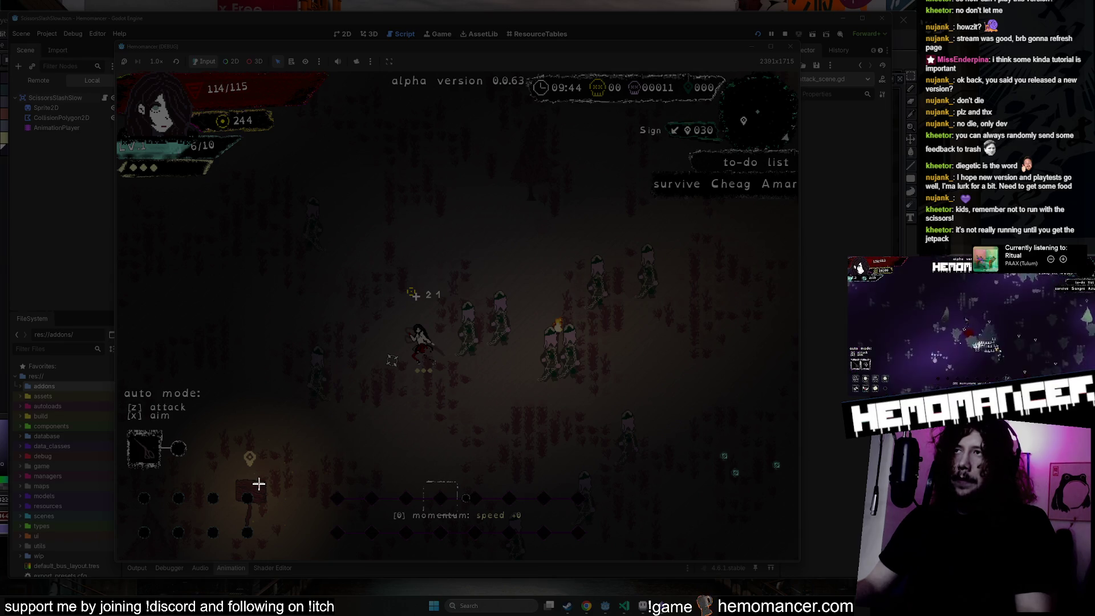
pyautogui.moveTo(156, 106)
pyautogui.mouseDown()
pyautogui.moveTo(860, 536)
pyautogui.moveTo(825, 575)
pyautogui.moveTo(798, 558)
pyautogui.mouseUp()
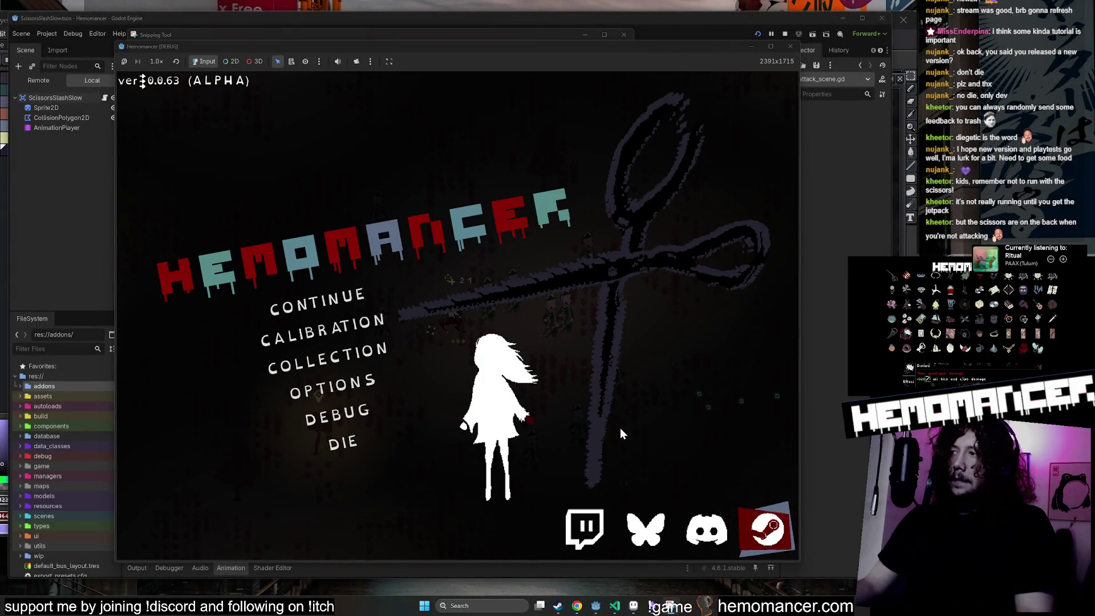
pyautogui.click(351, 291)
# Walk up-left through the field past the Igniferrum pillar toward the golden shrine.
pyautogui.hotkey('w', 'a')
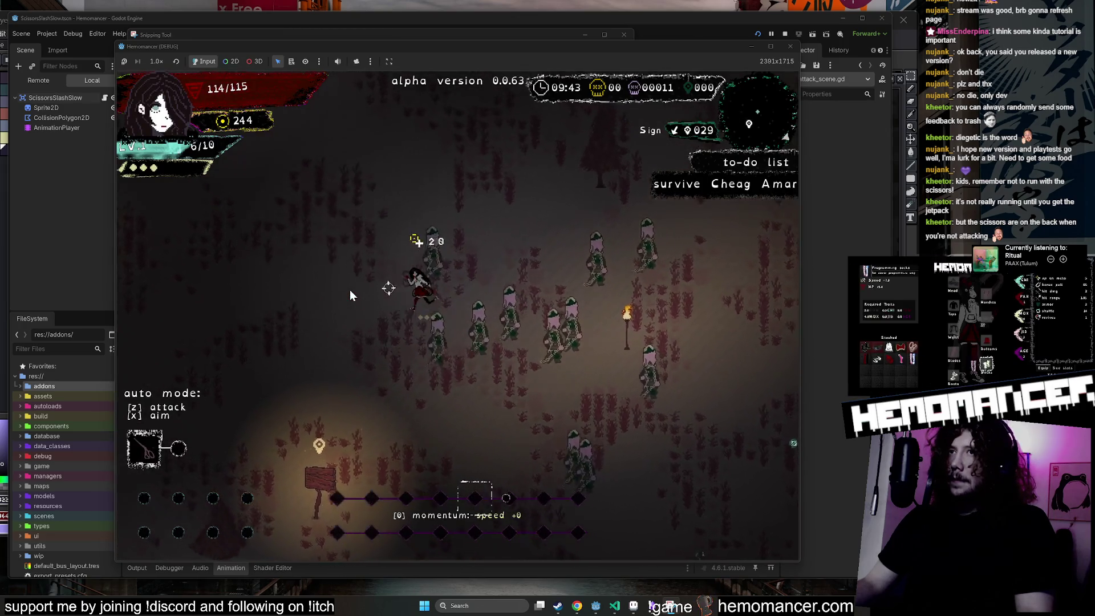
pyautogui.hotkey('s', 'd')
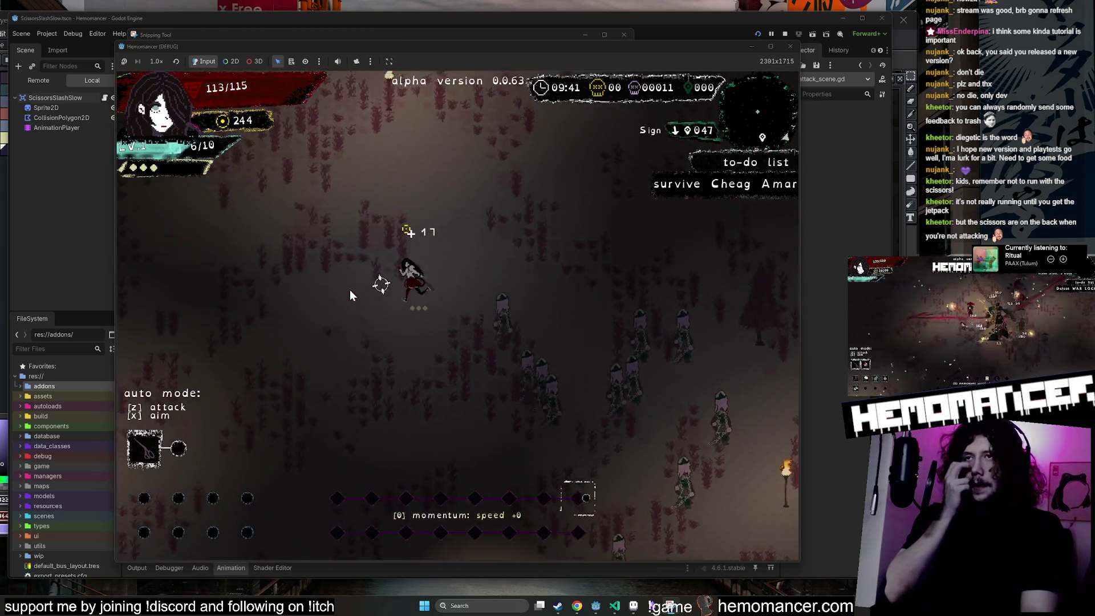
pyautogui.hotkey('w', 'a')
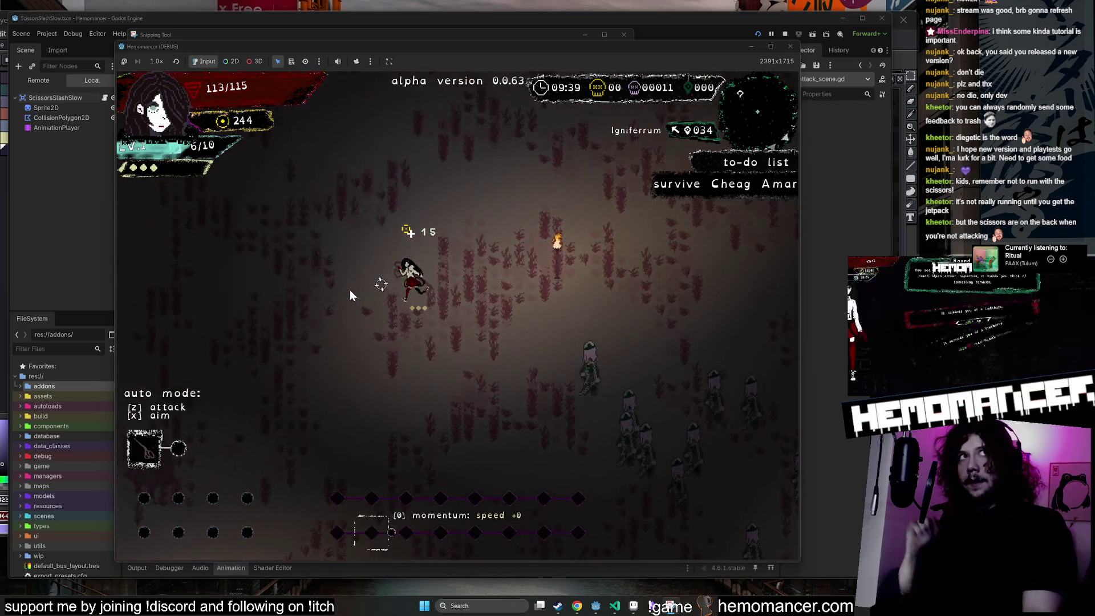
pyautogui.hotkey('w', 'a')
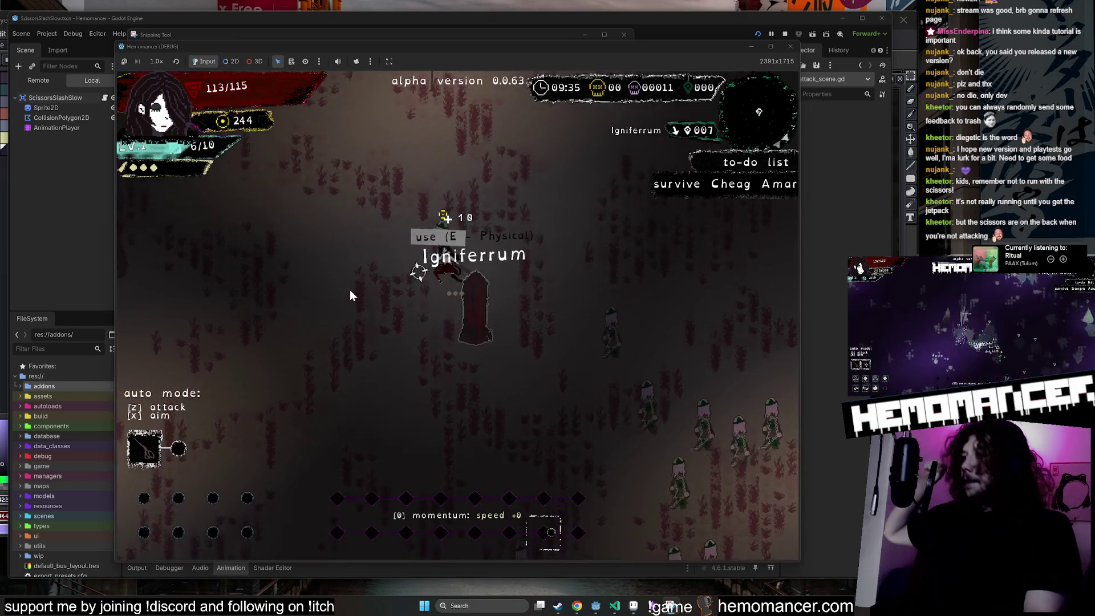
pyautogui.press('w')
pyautogui.press('w')
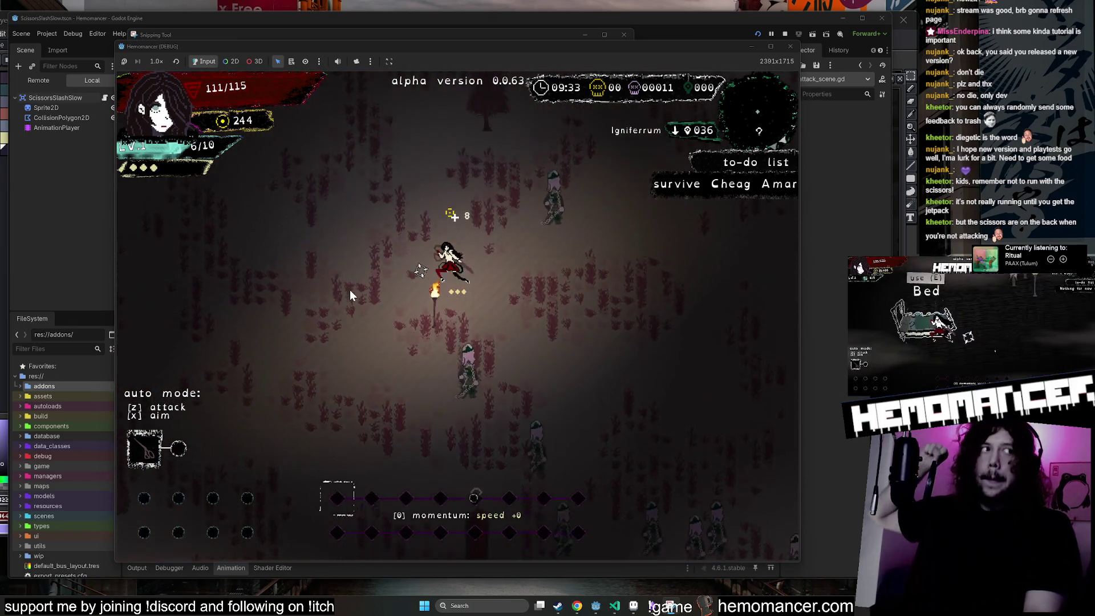
pyautogui.press('w')
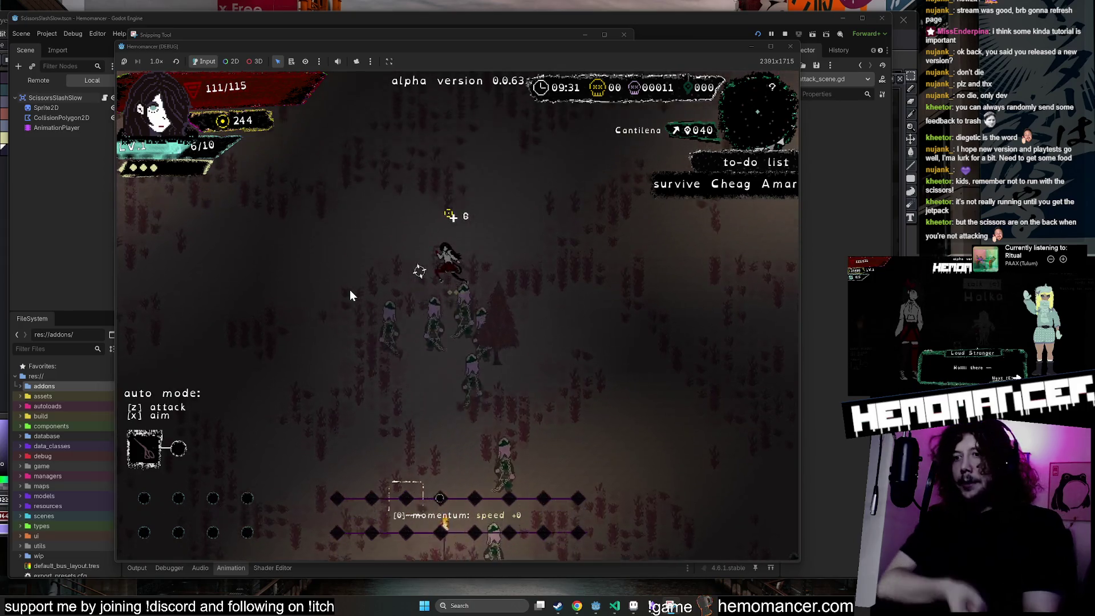
pyautogui.press('w')
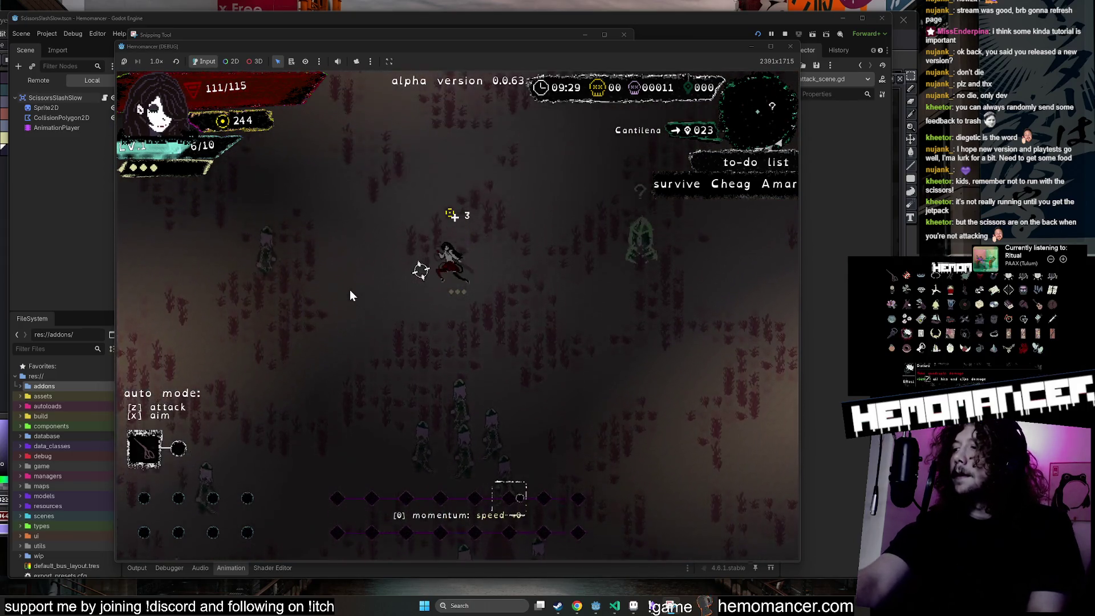
pyautogui.press('w')
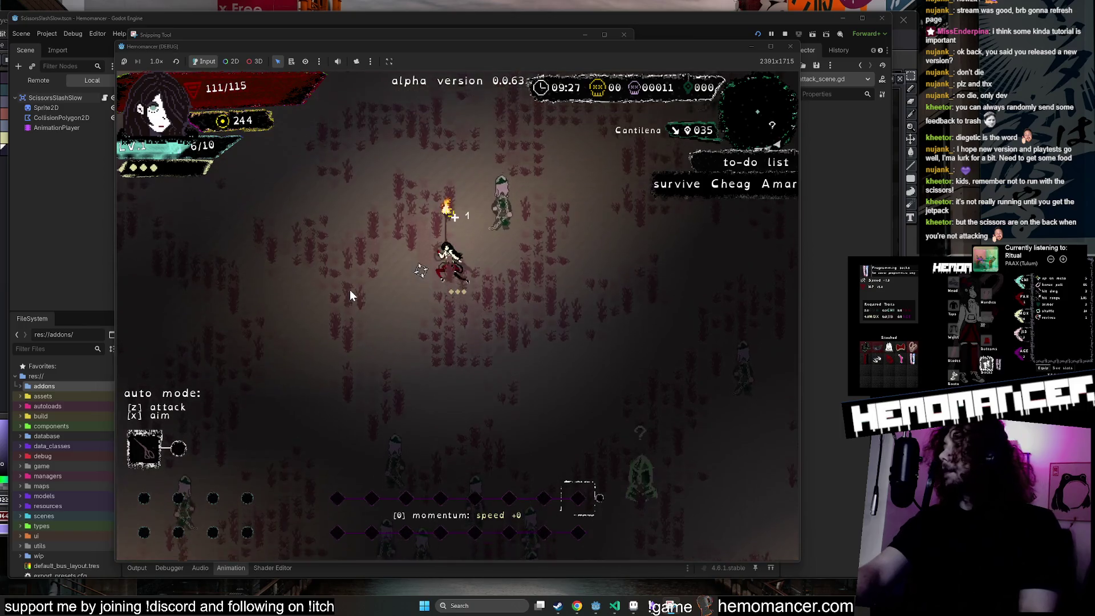
pyautogui.press('w')
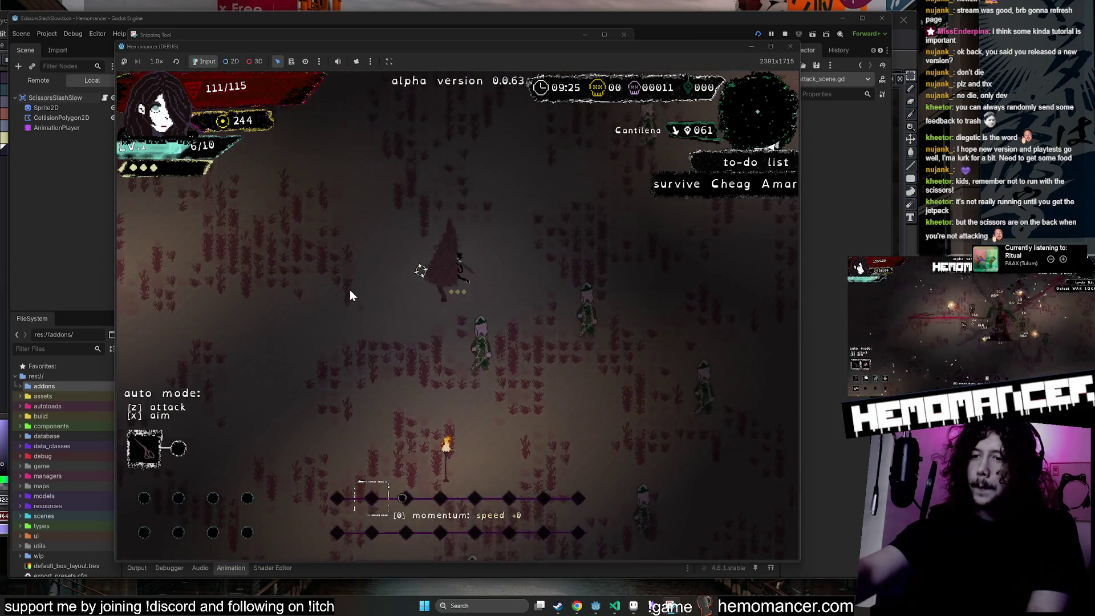
pyautogui.press('w')
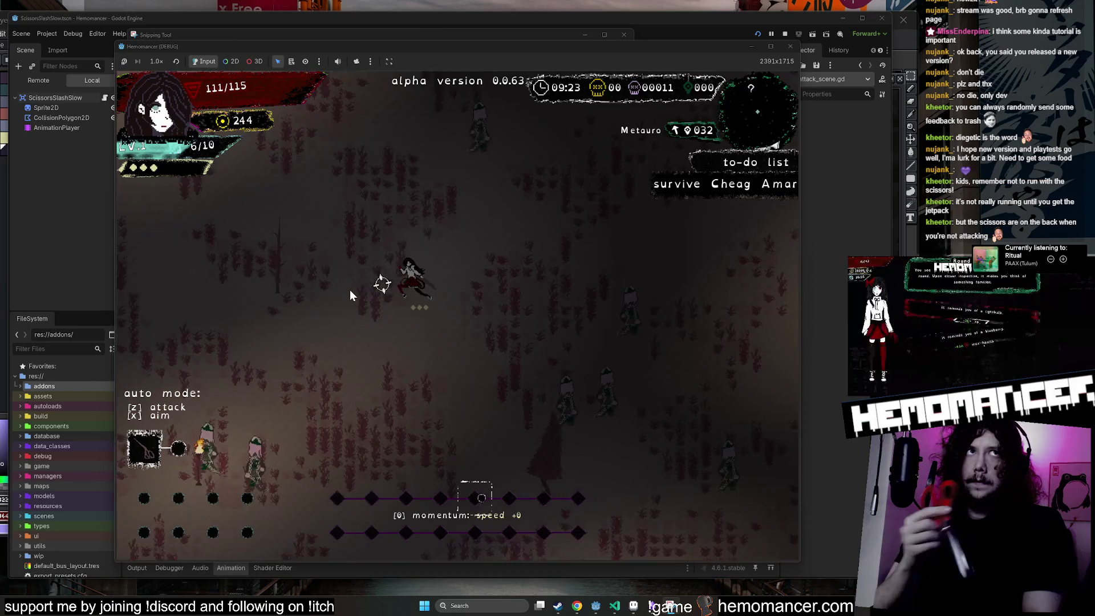
# Keep moving up past the shrines, then pause to the 0.0.63 (ALPHA) menu.
pyautogui.press('w')
pyautogui.press('a')
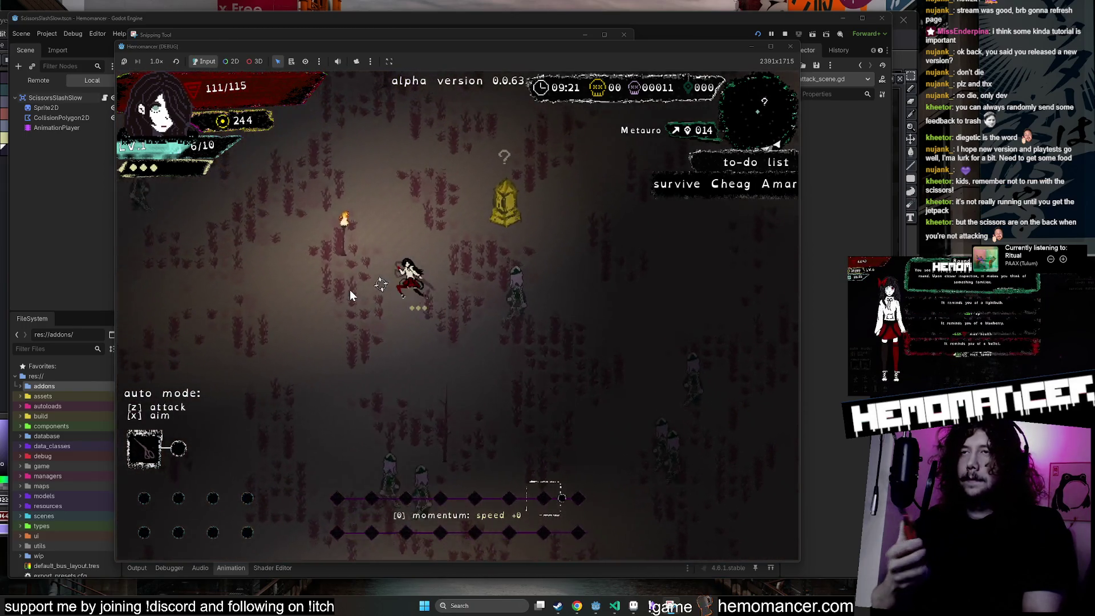
pyautogui.press('w')
pyautogui.press('a')
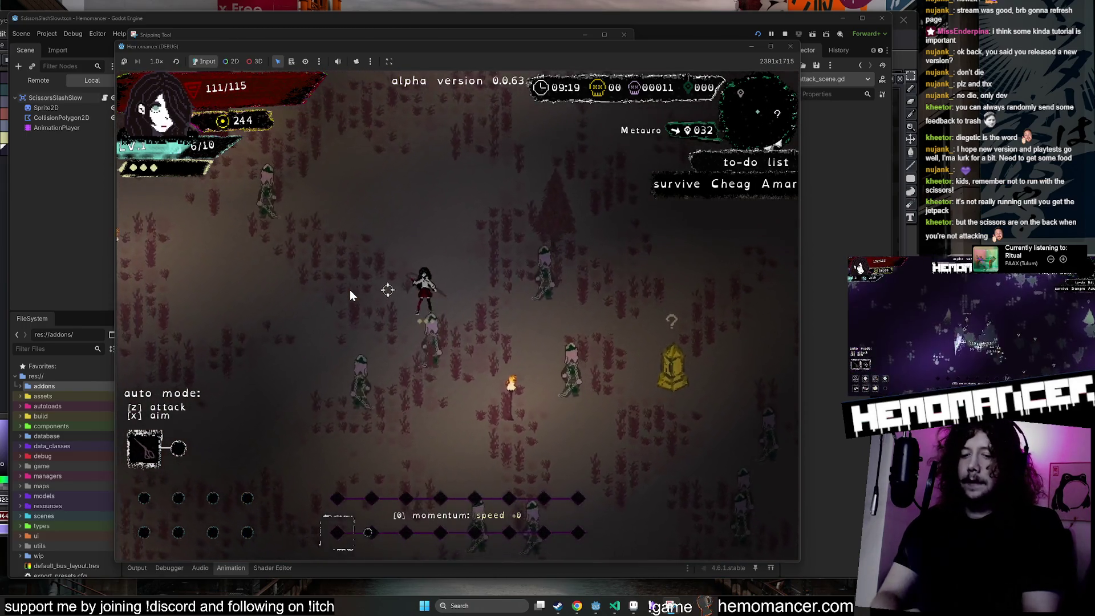
pyautogui.press('w')
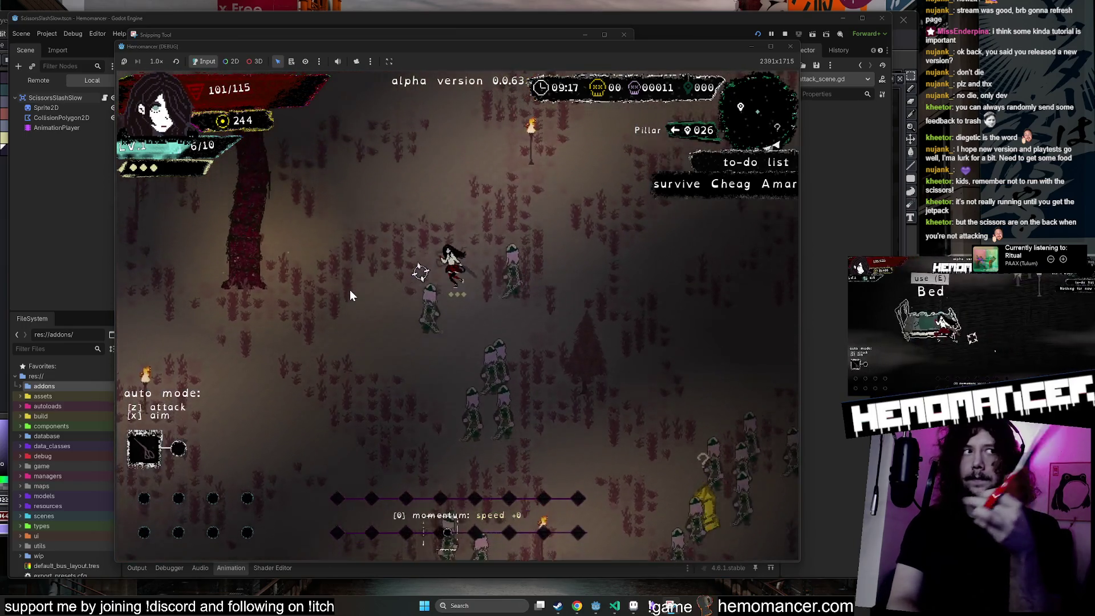
pyautogui.press('w')
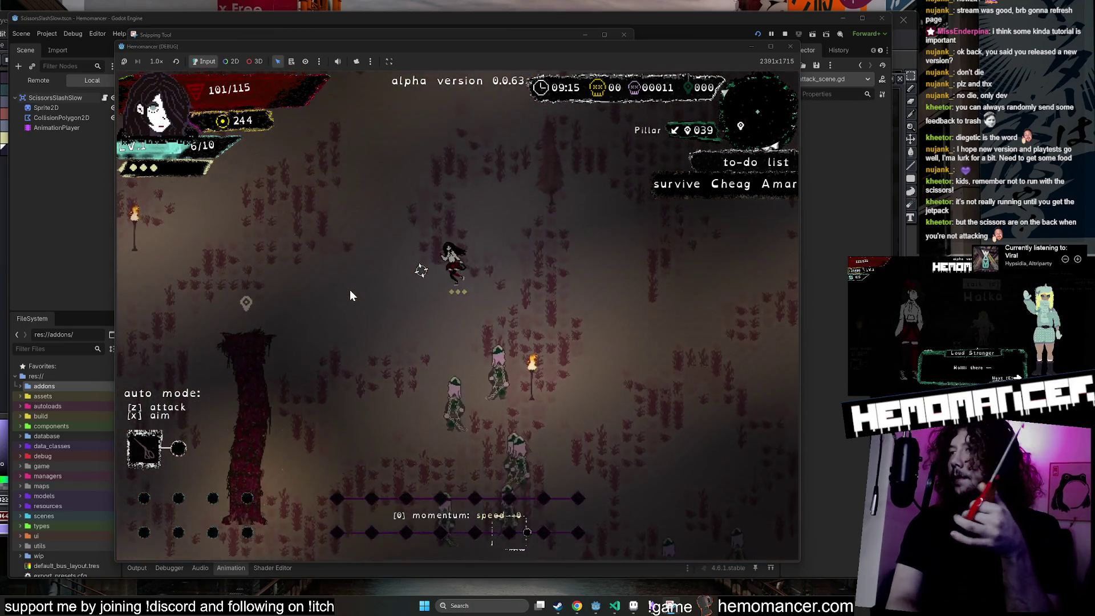
pyautogui.press('w')
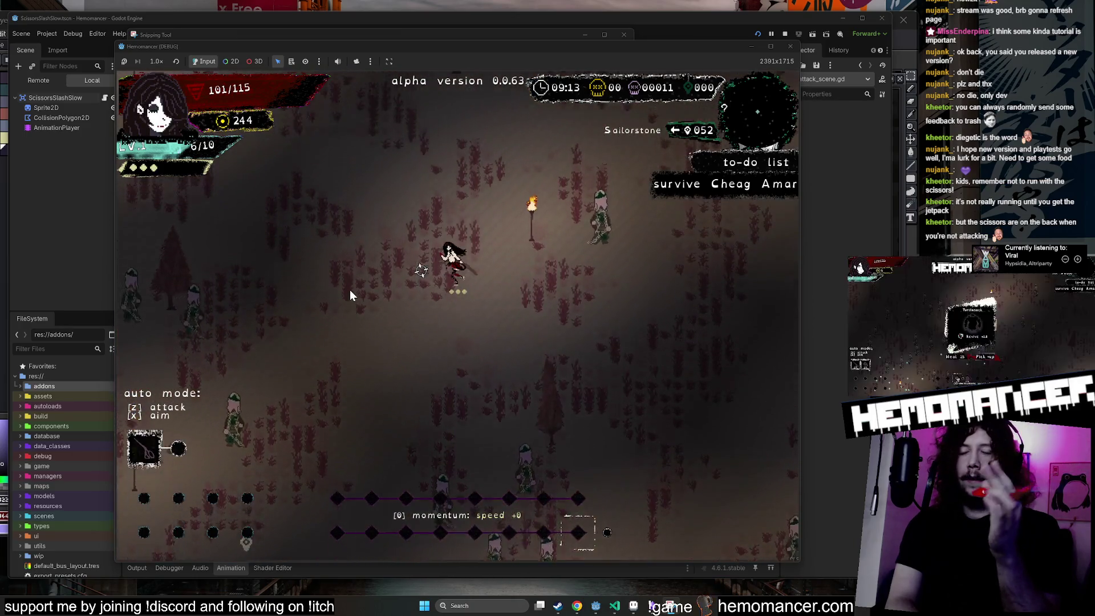
pyautogui.press('w')
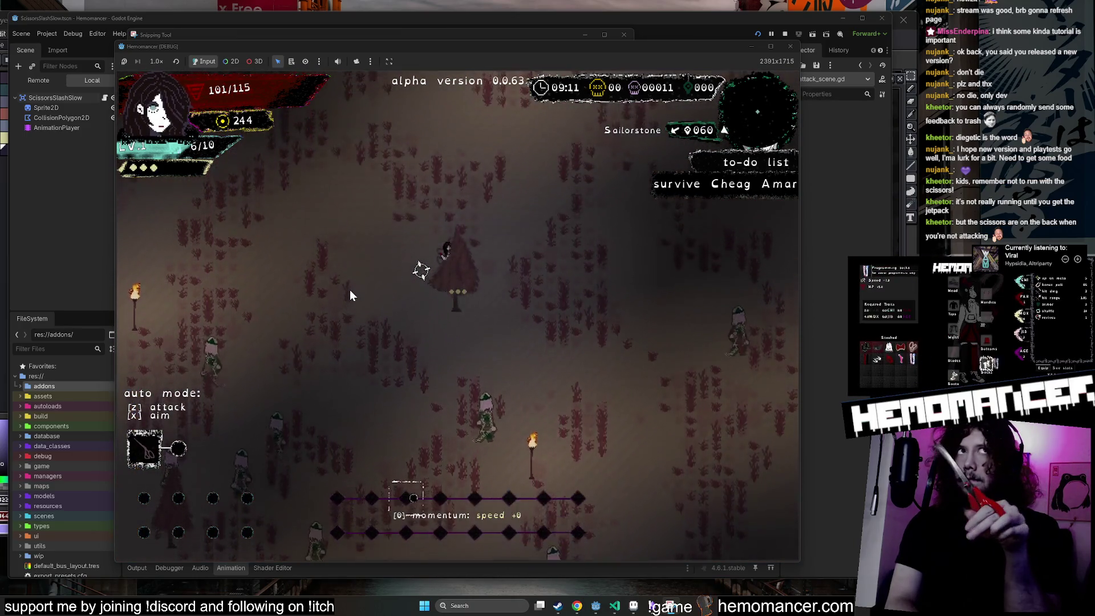
pyautogui.press('w')
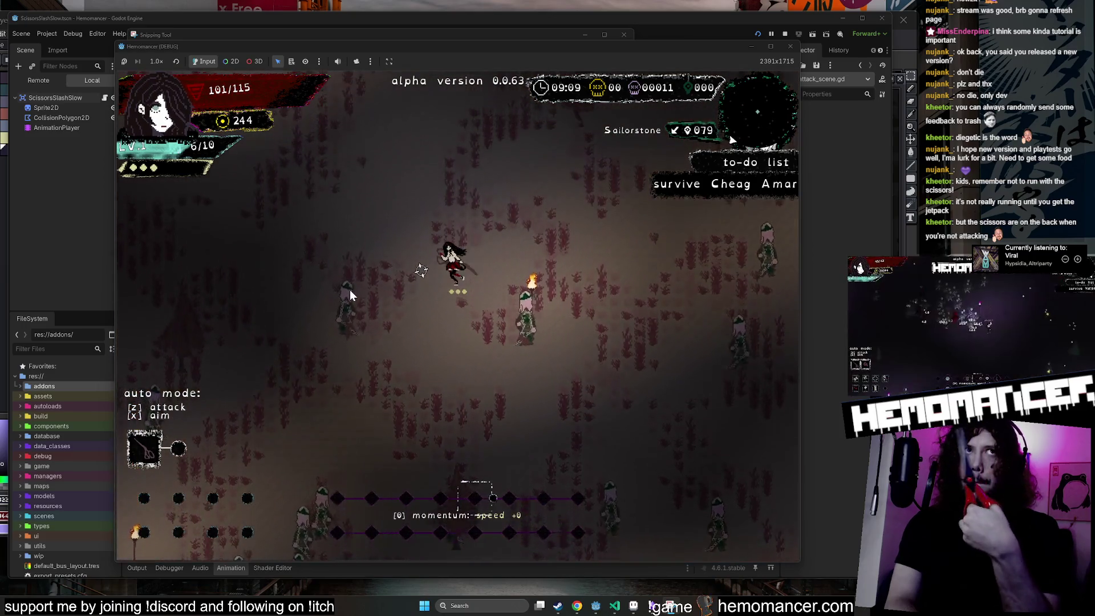
pyautogui.press('w')
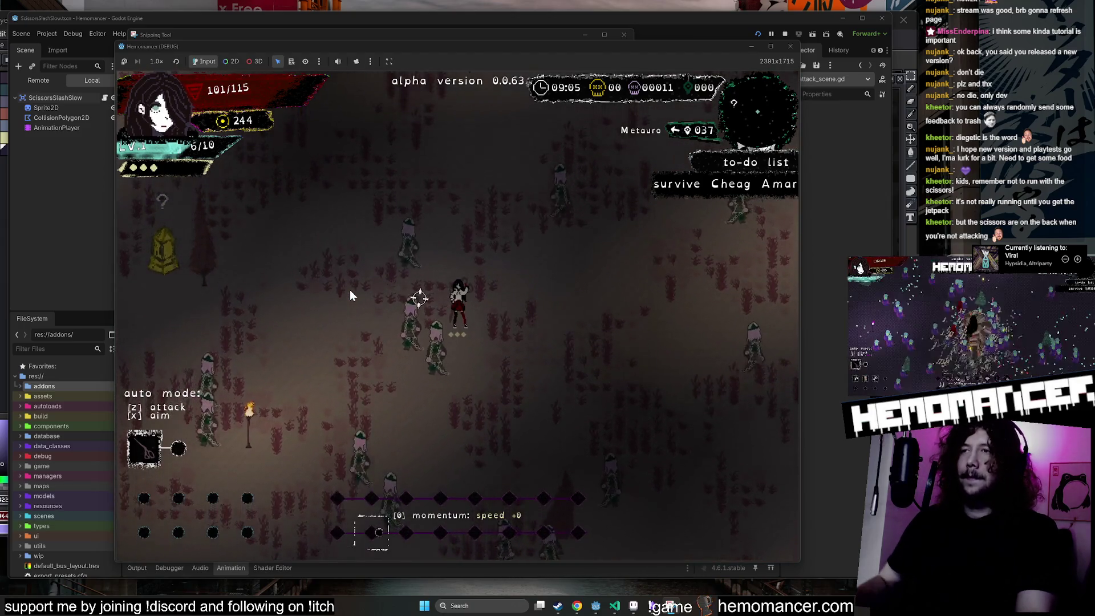
pyautogui.press('Escape')
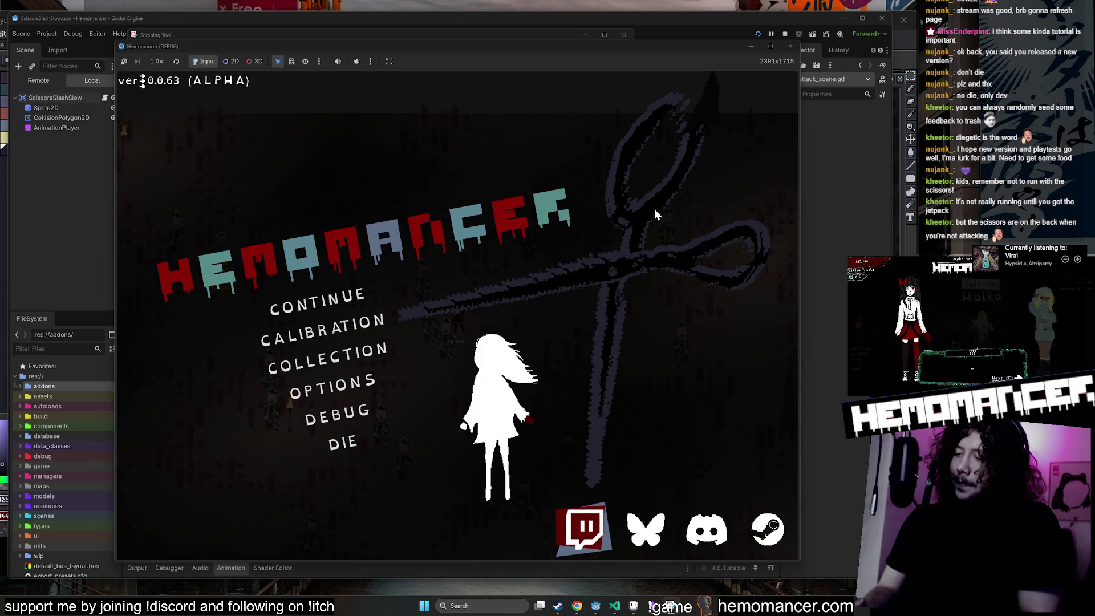
# Resume the Hemomancer run by selecting CONTINUE in the game menu.
pyautogui.press('Up')
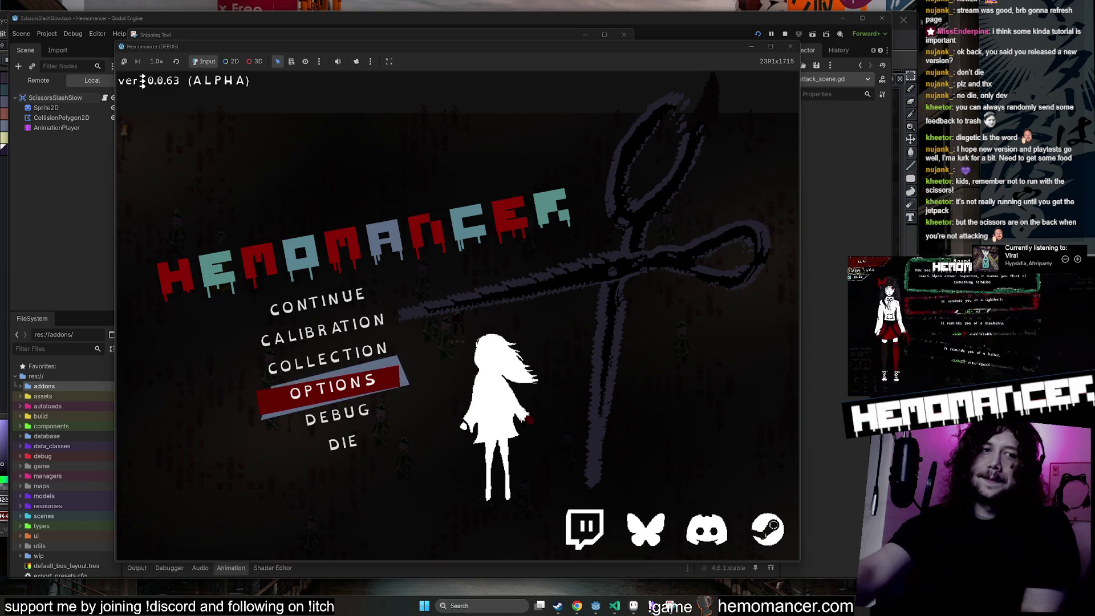
pyautogui.press('Up')
pyautogui.press('Up')
pyautogui.press('Up')
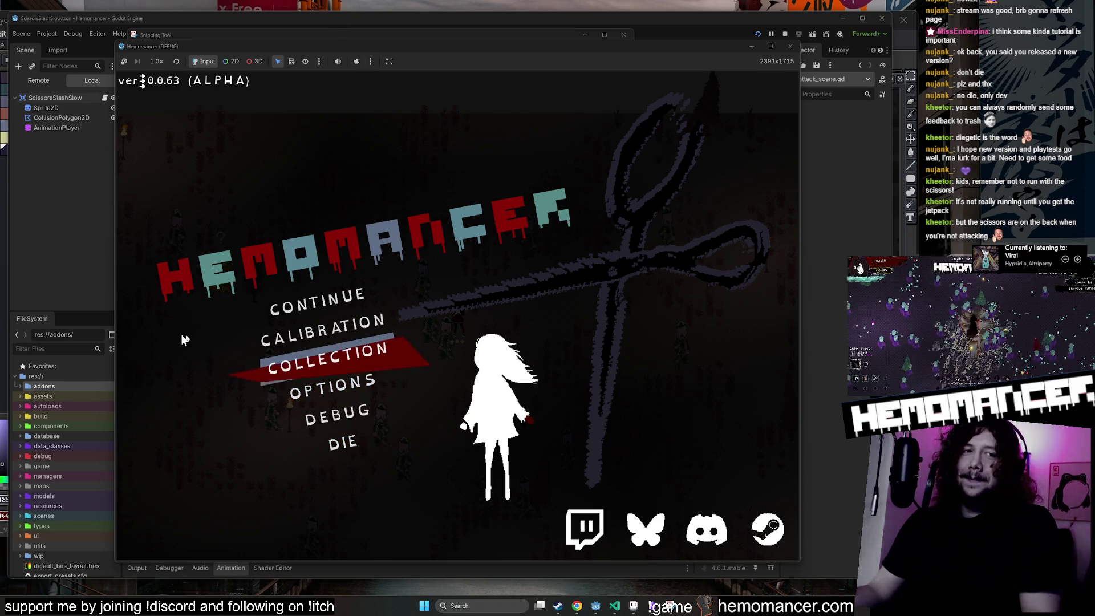
pyautogui.press('Return')
# Fight briefly with WASD movement to raise the kill count to 19, then pause to the menu.
pyautogui.press('w')
pyautogui.press('a')
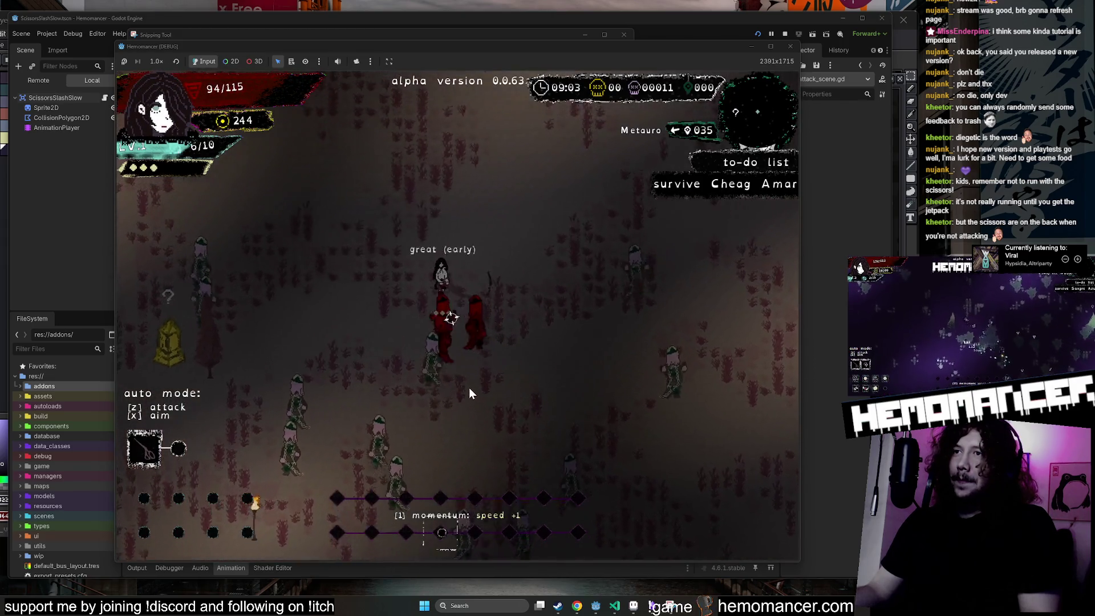
pyautogui.press('a')
pyautogui.press('s')
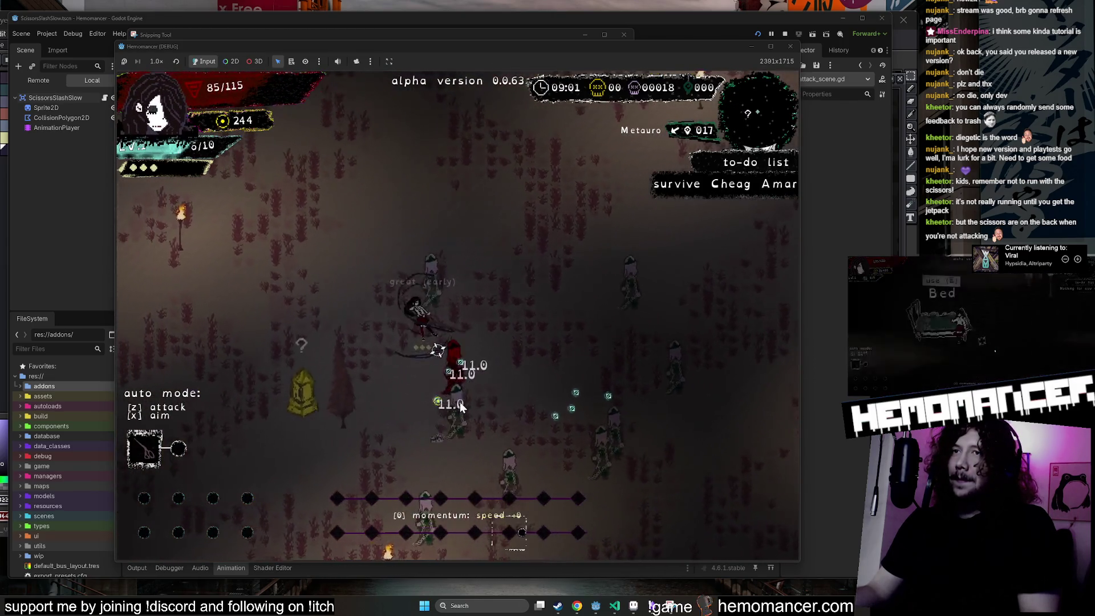
pyautogui.press('w')
pyautogui.press('d')
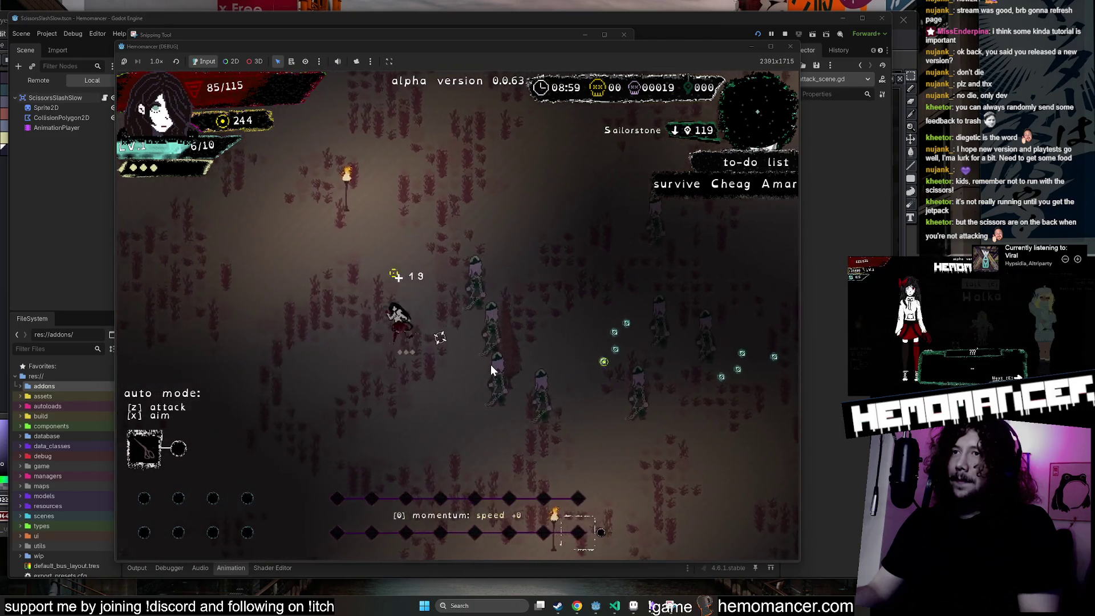
pyautogui.press('Escape')
# Move the Snipping Tool screenshot window up-left and enlarge it.
pyautogui.click(500, 32)
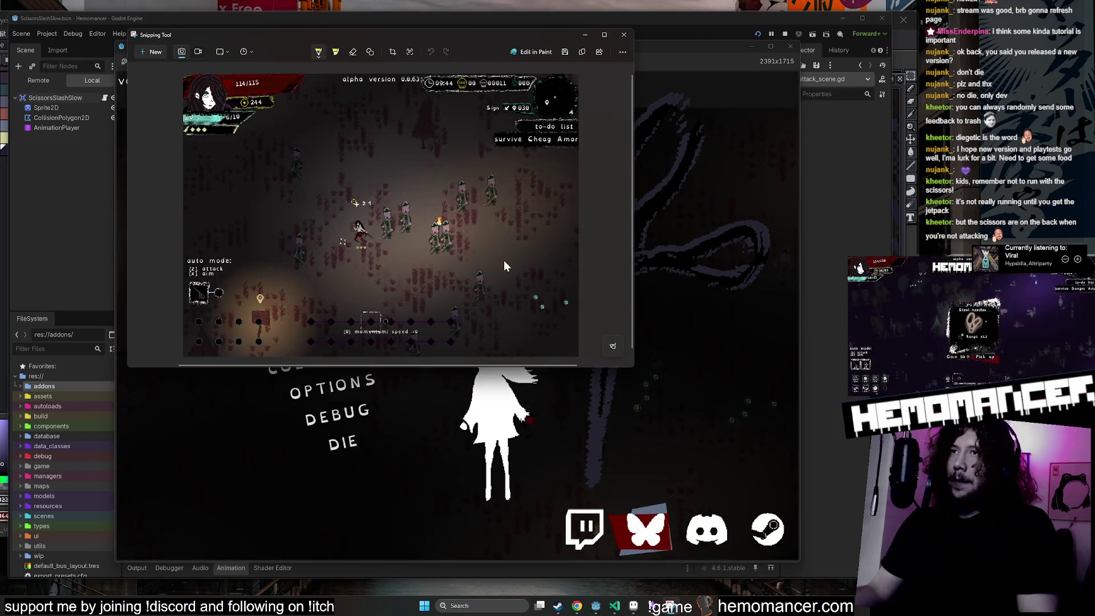
pyautogui.moveTo(500, 32)
pyautogui.mouseDown()
pyautogui.moveTo(420, 62)
pyautogui.moveTo(403, 33)
pyautogui.mouseUp()
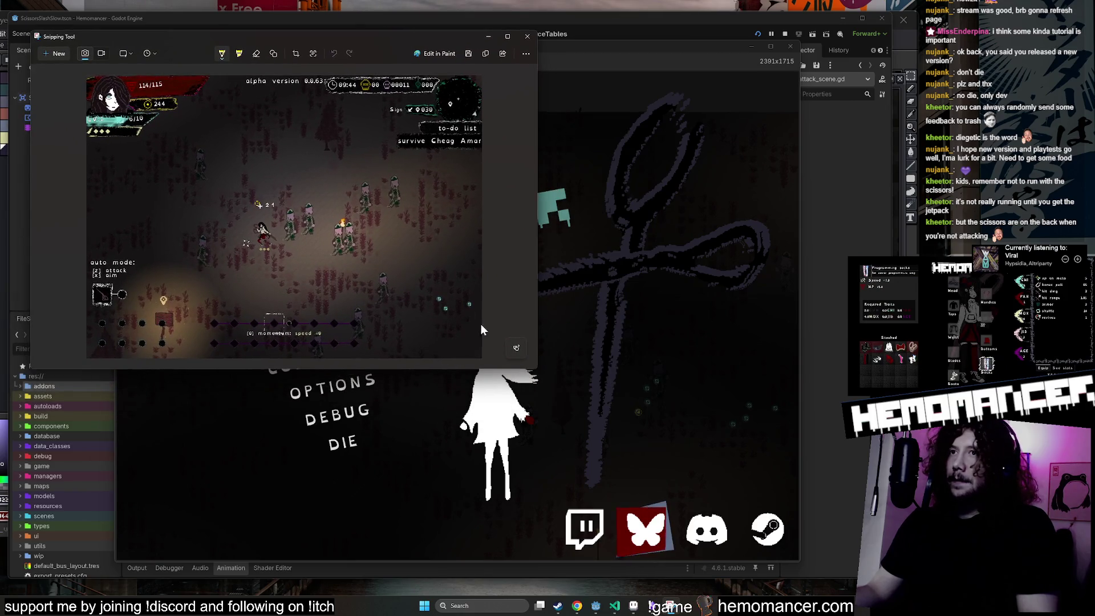
pyautogui.moveTo(535, 372)
pyautogui.mouseDown()
pyautogui.moveTo(806, 604)
pyautogui.moveTo(841, 587)
pyautogui.mouseUp()
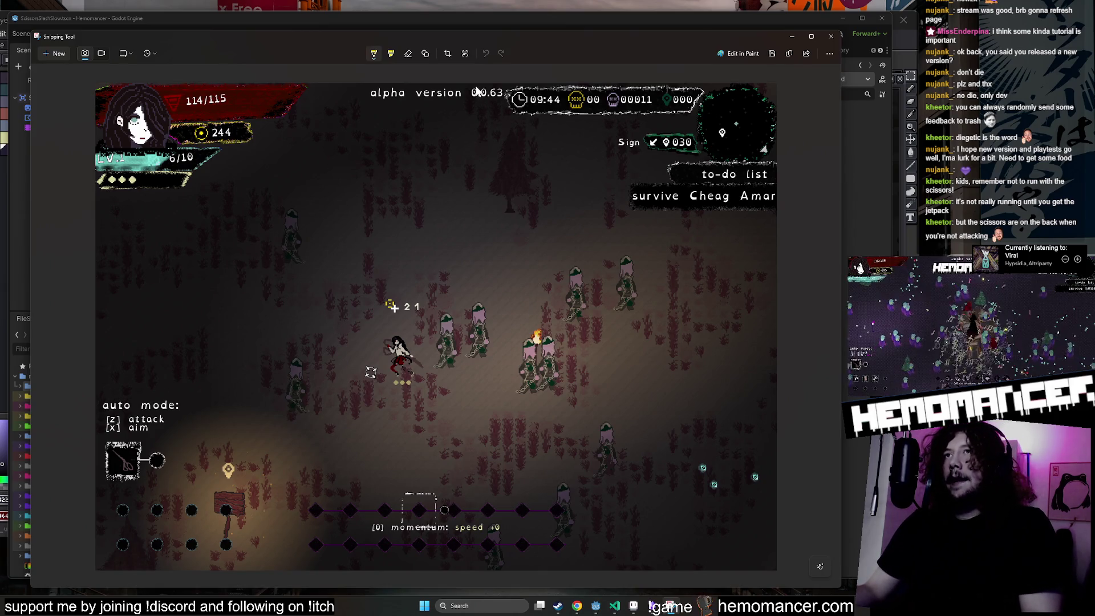
# Undo the stray yellow pen stroke and copy the clean snip to the clipboard.
pyautogui.hotkey('ctrl', 'z')
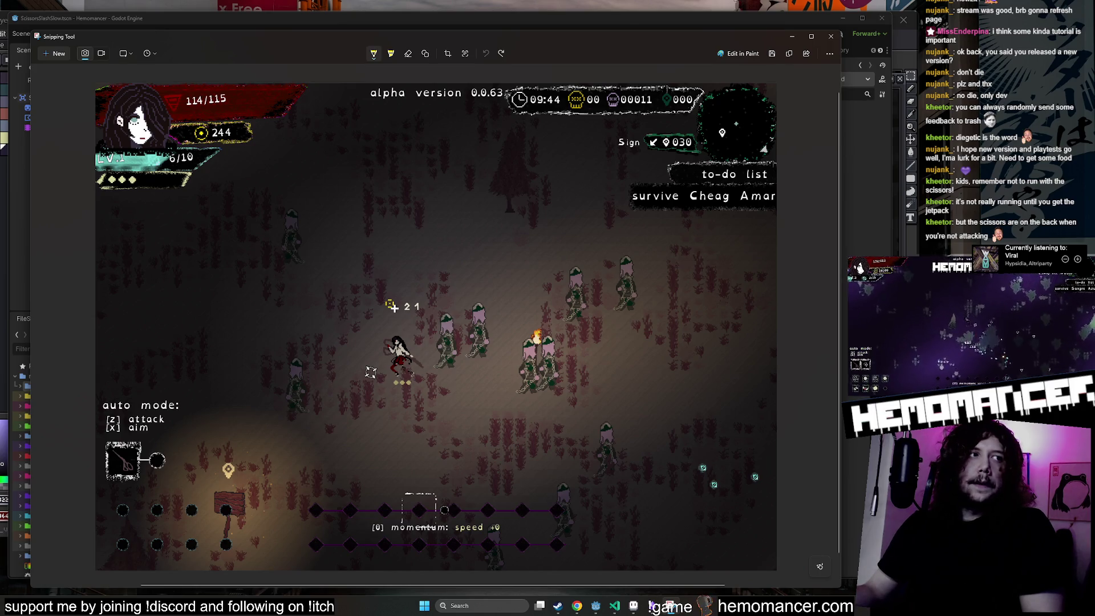
pyautogui.hotkey('ctrl', 'c')
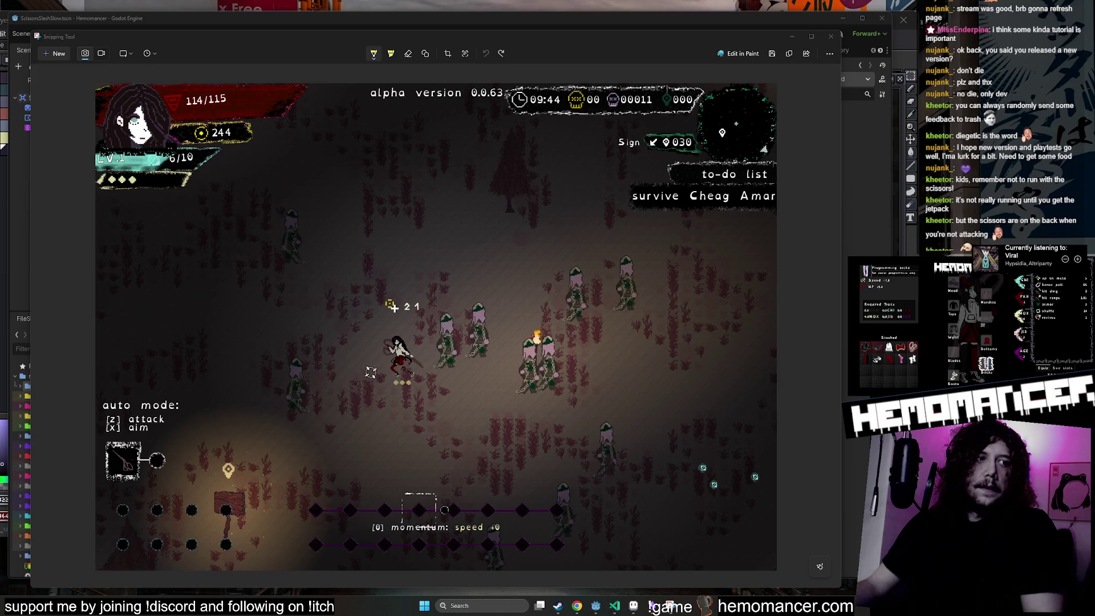
pyautogui.hotkey('alt', 'Tab')
# Enlarge the Chrome 'expedition 33 tutorials' results, preview the first Maxroll image, then minimise Chrome.
pyautogui.moveTo(399, 166)
pyautogui.mouseDown()
pyautogui.moveTo(375, 61)
pyautogui.moveTo(296, 57)
pyautogui.mouseUp()
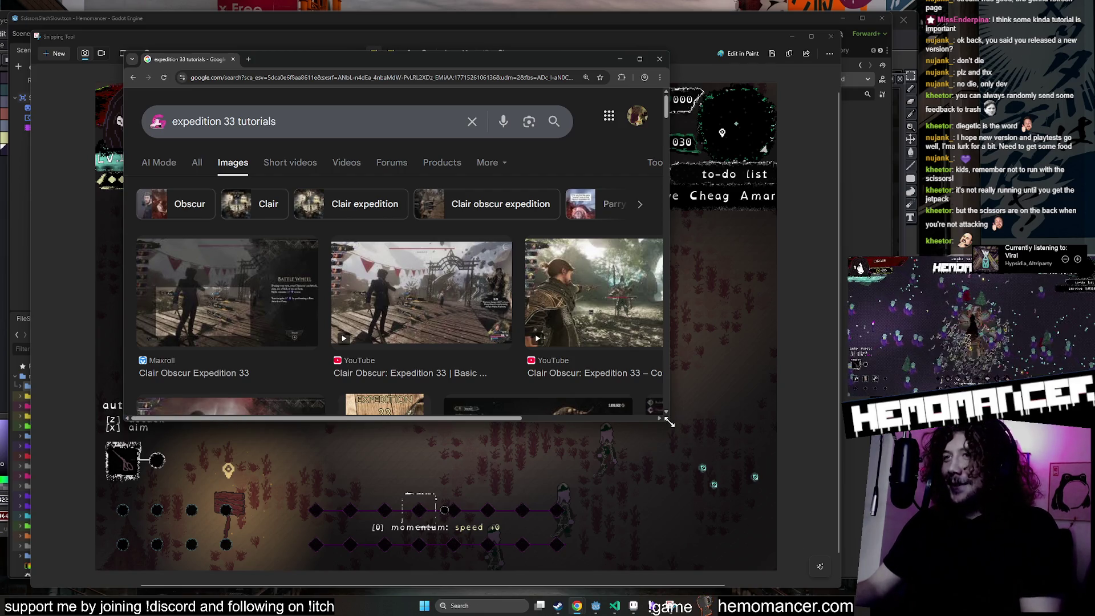
pyautogui.moveTo(669, 422)
pyautogui.mouseDown()
pyautogui.moveTo(797, 497)
pyautogui.moveTo(827, 559)
pyautogui.mouseUp()
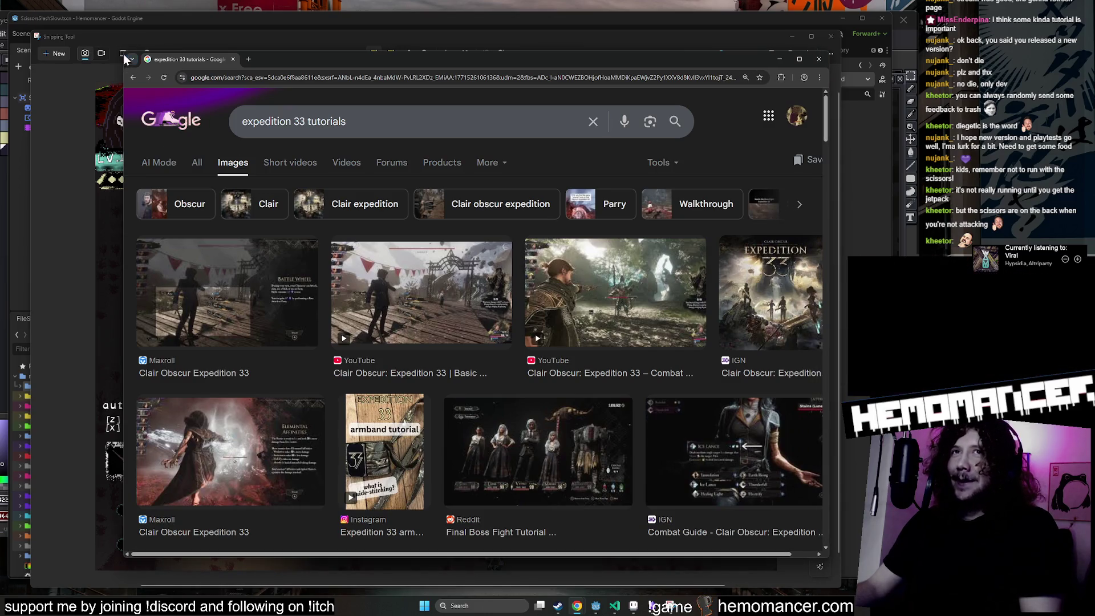
pyautogui.moveTo(124, 59); pyautogui.dragTo(5, 27)
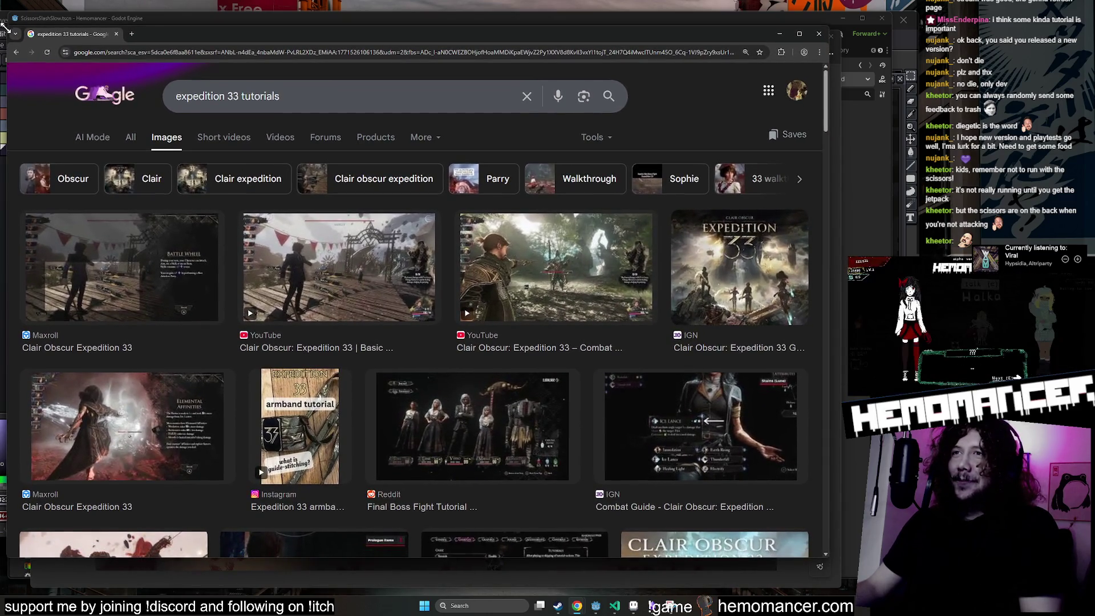
pyautogui.click(190, 272)
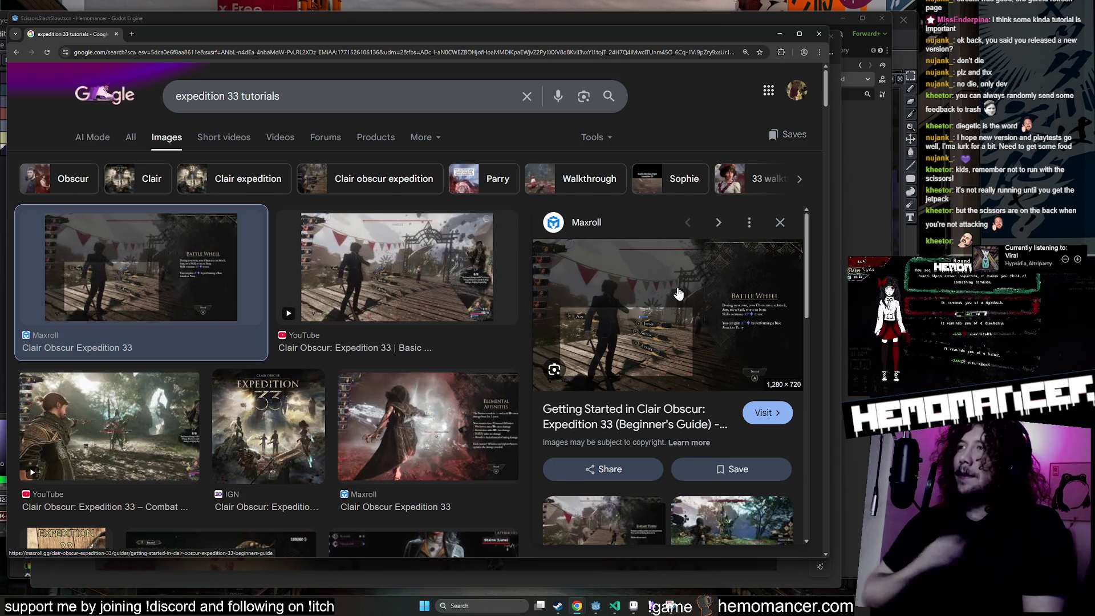
pyautogui.click(777, 35)
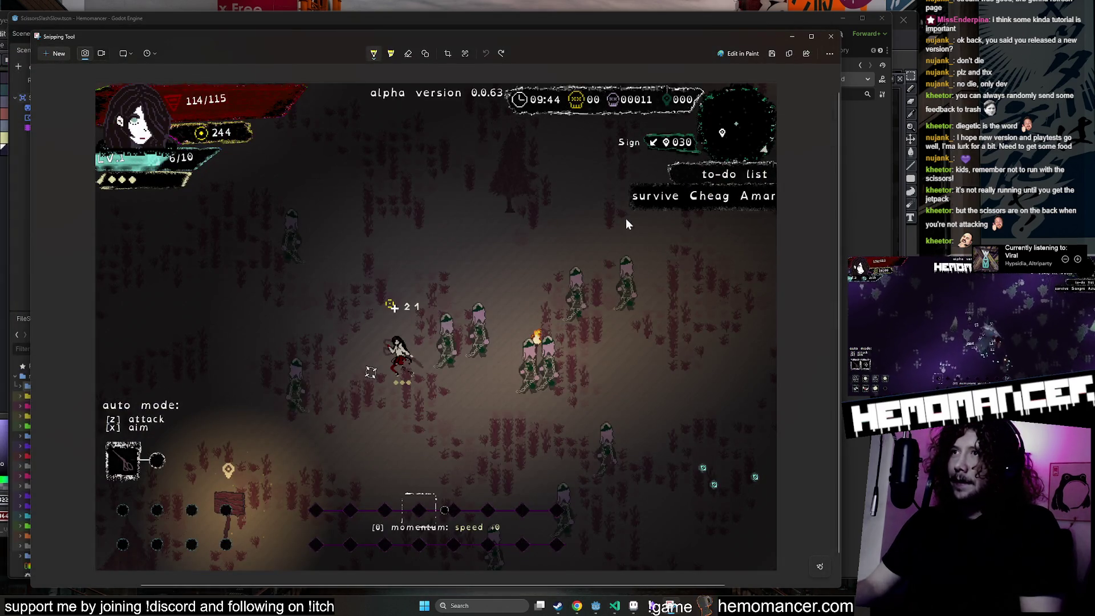
# Draw a yellow underline and zigzag border, then write 'TIP #1' at the top right.
pyautogui.moveTo(775, 223)
pyautogui.mouseDown()
pyautogui.moveTo(577, 220)
pyautogui.moveTo(556, 230)
pyautogui.moveTo(497, 294)
pyautogui.moveTo(501, 410)
pyautogui.mouseUp()
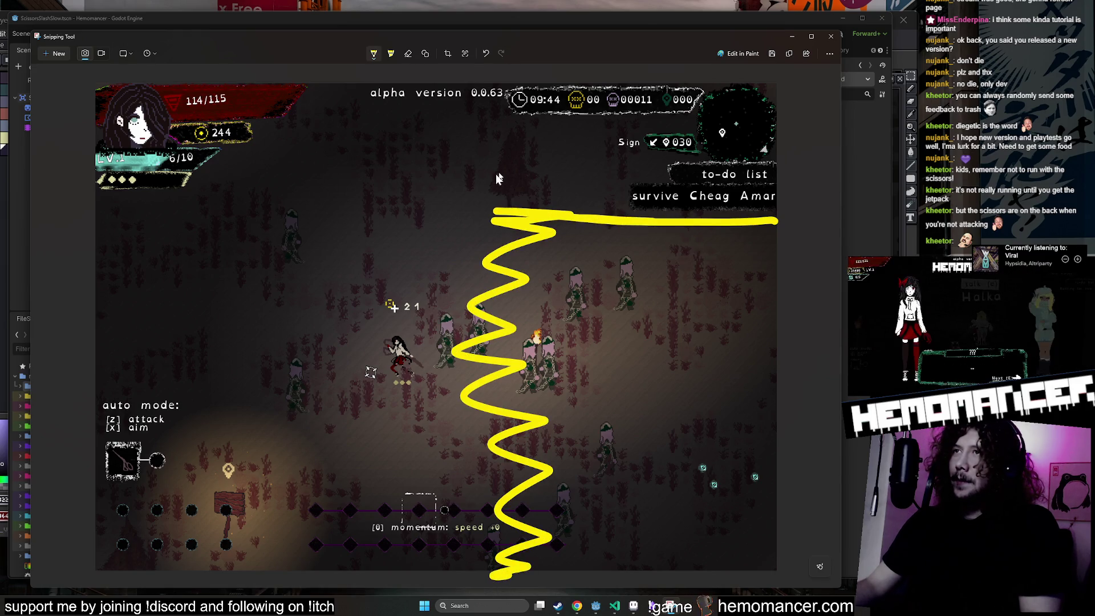
pyautogui.moveTo(548, 185); pyautogui.dragTo(560, 72)
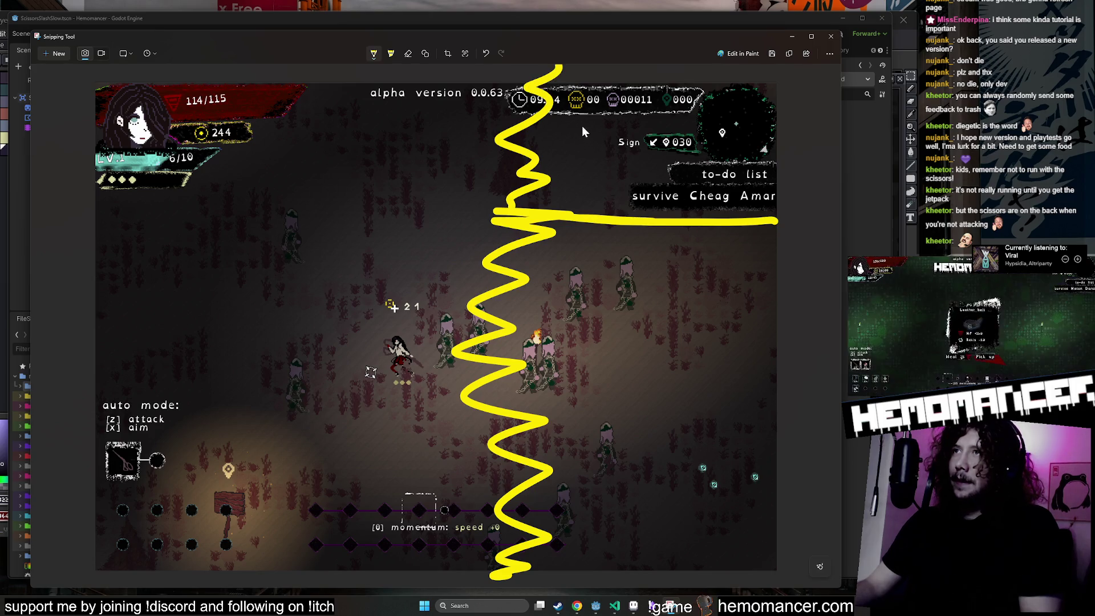
pyautogui.moveTo(565, 104); pyautogui.dragTo(613, 91)
pyautogui.moveTo(580, 94); pyautogui.dragTo(570, 154)
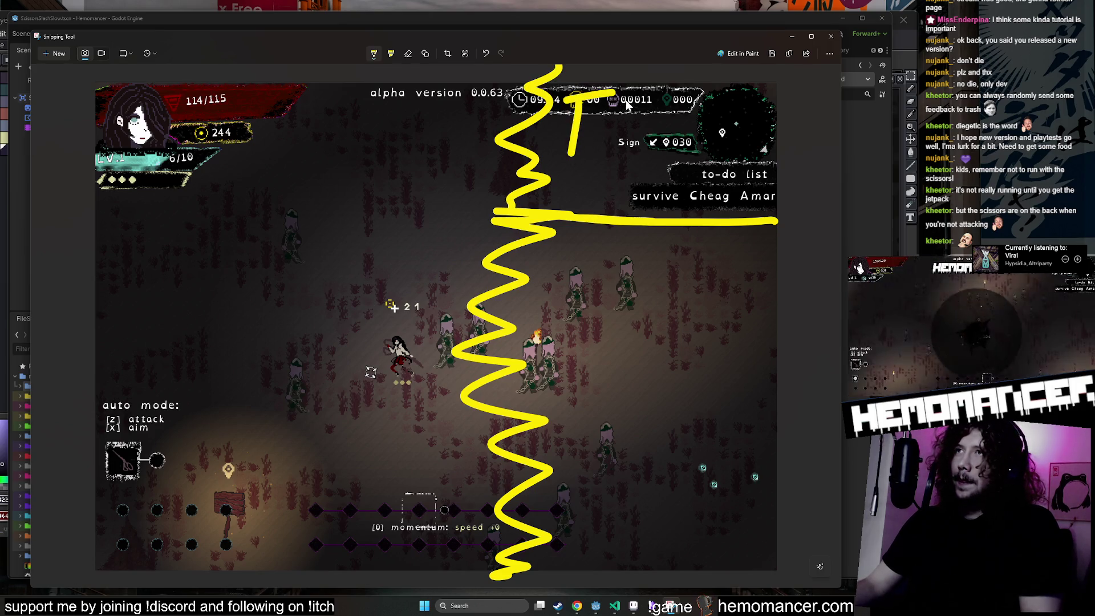
pyautogui.moveTo(627, 90); pyautogui.dragTo(605, 159)
pyautogui.moveTo(650, 149)
pyautogui.mouseDown()
pyautogui.moveTo(656, 94)
pyautogui.moveTo(647, 191)
pyautogui.mouseUp()
pyautogui.moveTo(707, 148); pyautogui.dragTo(675, 191)
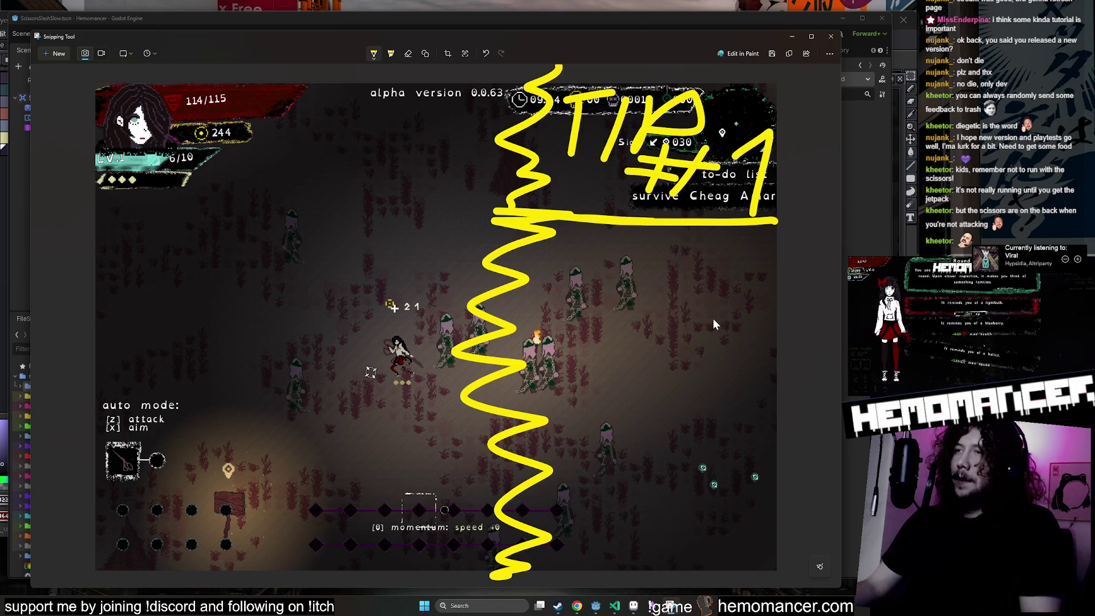
# Bring the Chrome tutorial image results up for reference, then minimise them again.
pyautogui.moveTo(585, 603)
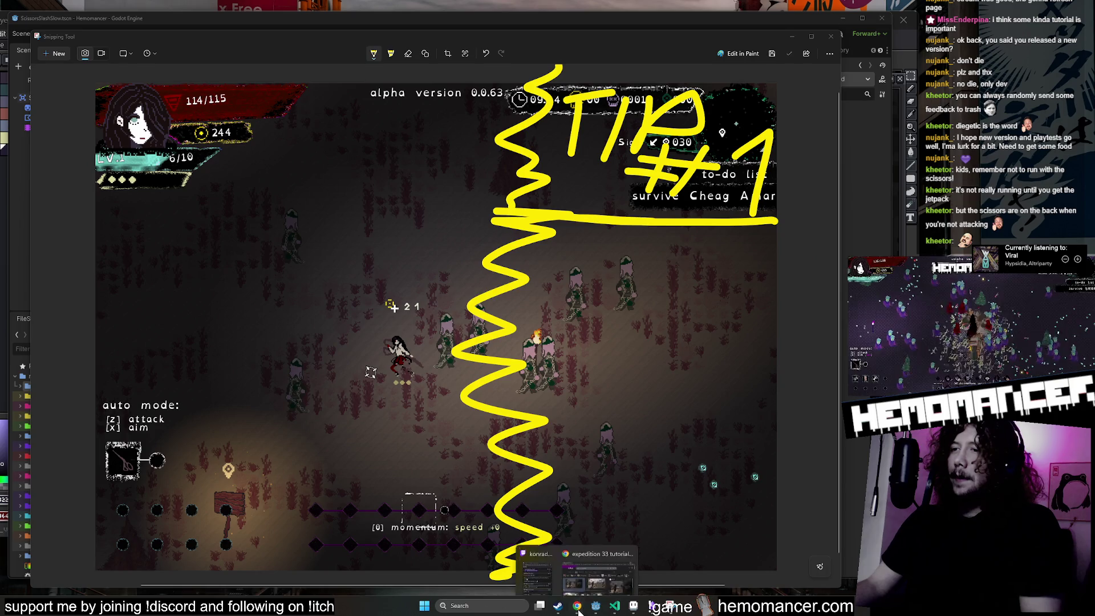
pyautogui.click(591, 577)
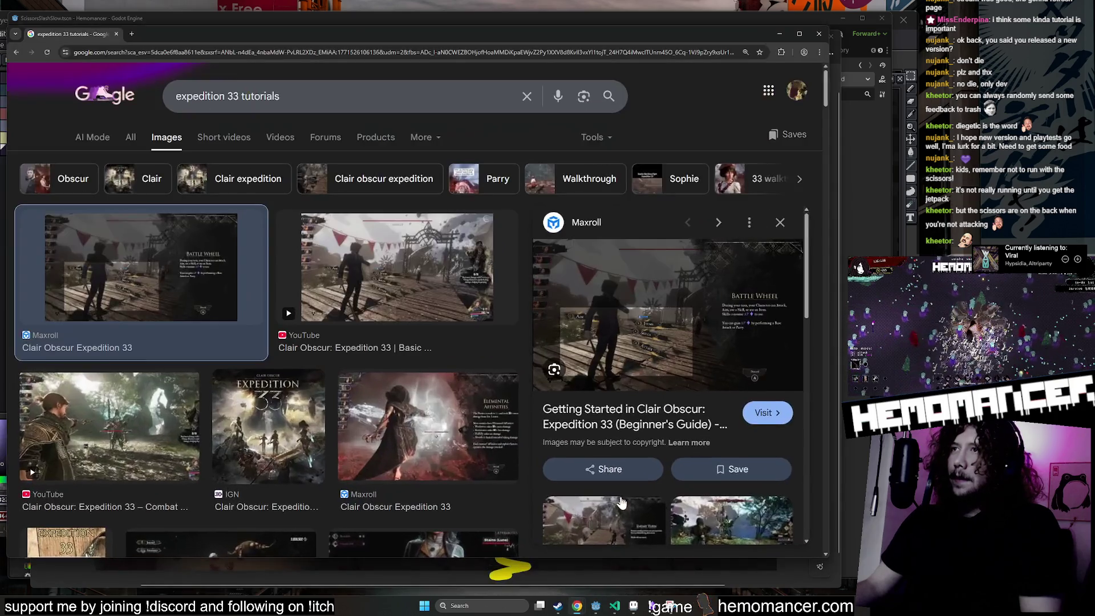
pyautogui.click(775, 33)
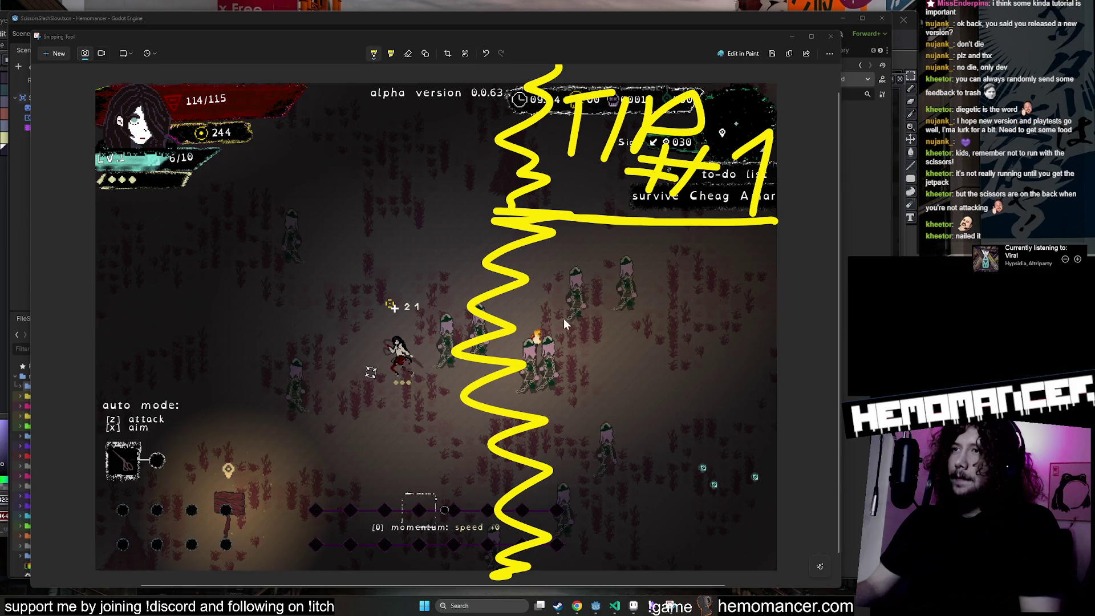
# Add four wavy yellow placeholder text lines below the TIP #1 heading.
pyautogui.moveTo(569, 310); pyautogui.dragTo(586, 305)
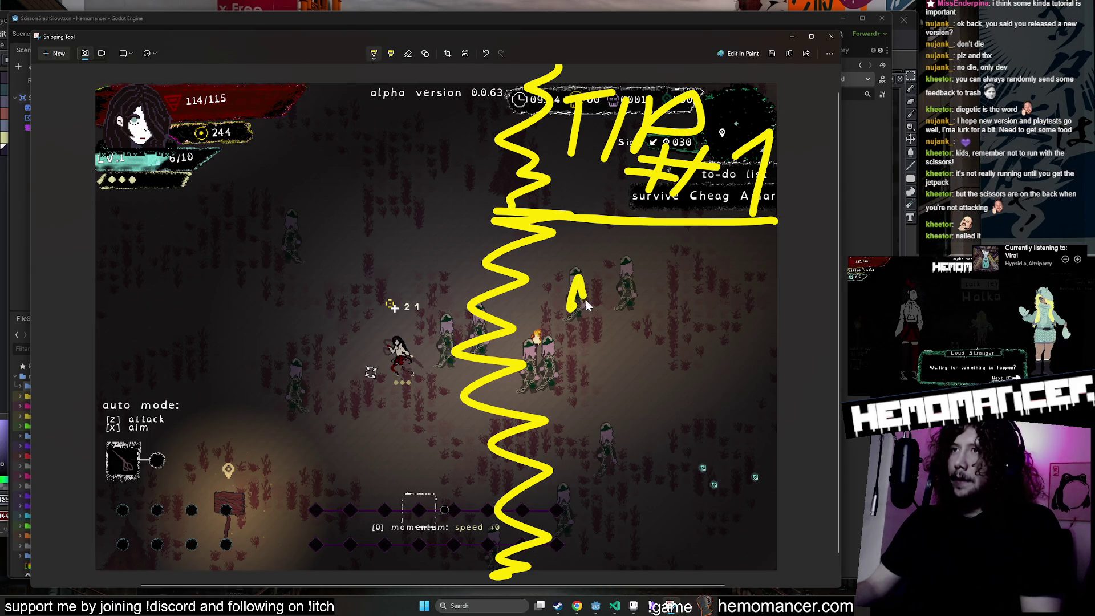
pyautogui.moveTo(675, 385); pyautogui.dragTo(740, 375)
pyautogui.moveTo(554, 413); pyautogui.dragTo(756, 412)
pyautogui.moveTo(573, 463); pyautogui.dragTo(716, 491)
# Restore the Chrome image results, scroll through them, and Visit Maxroll's Expedition 33 beginner's guide.
pyautogui.moveTo(581, 610)
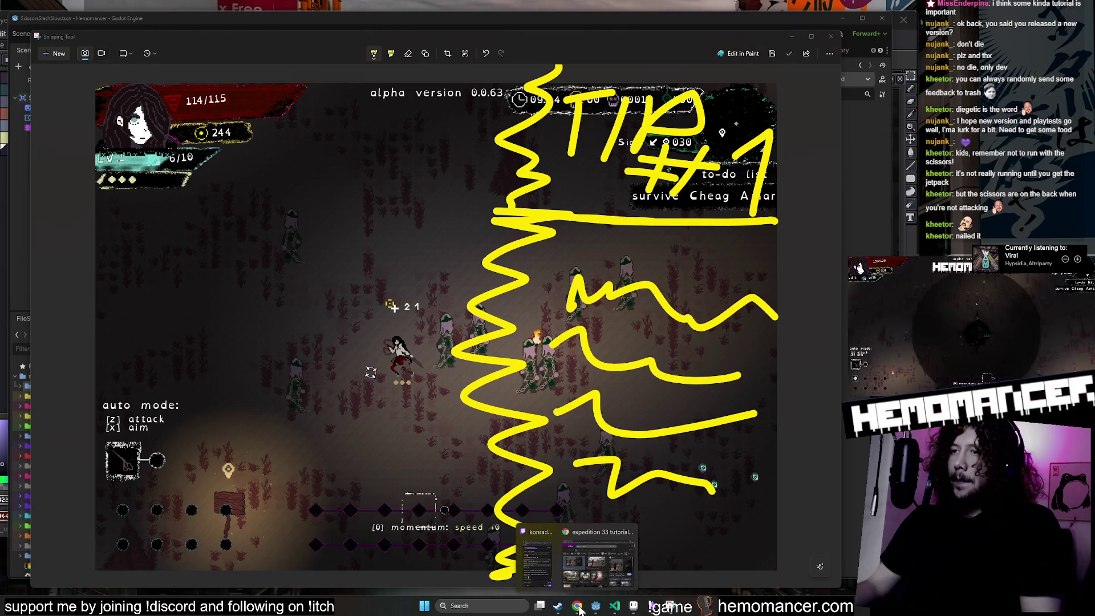
pyautogui.click(590, 570)
pyautogui.scroll(-3, 342, 392)
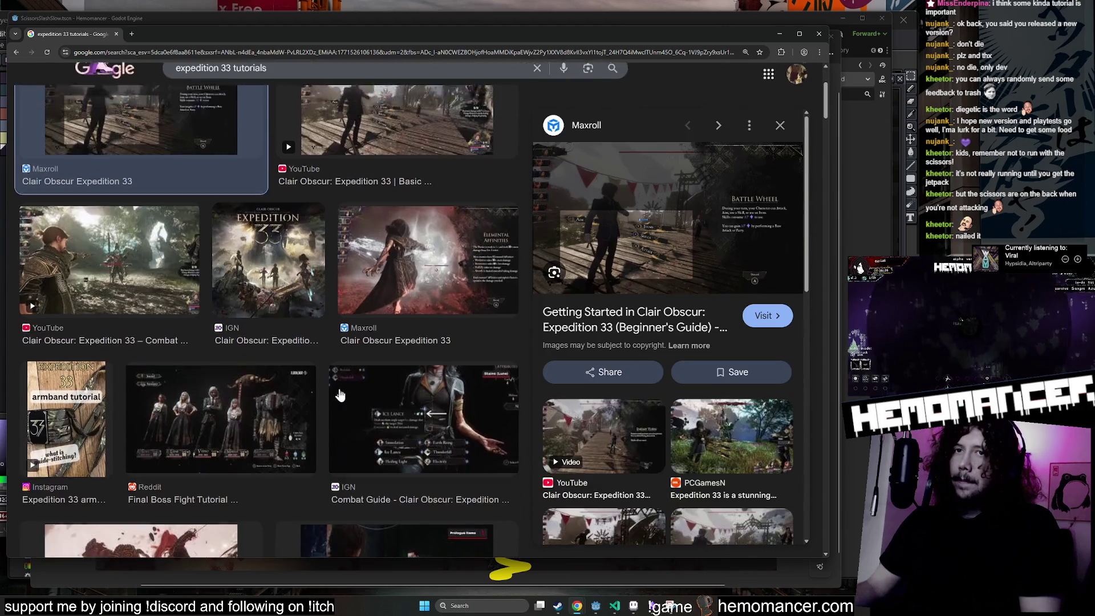
pyautogui.scroll(-2, 343, 389)
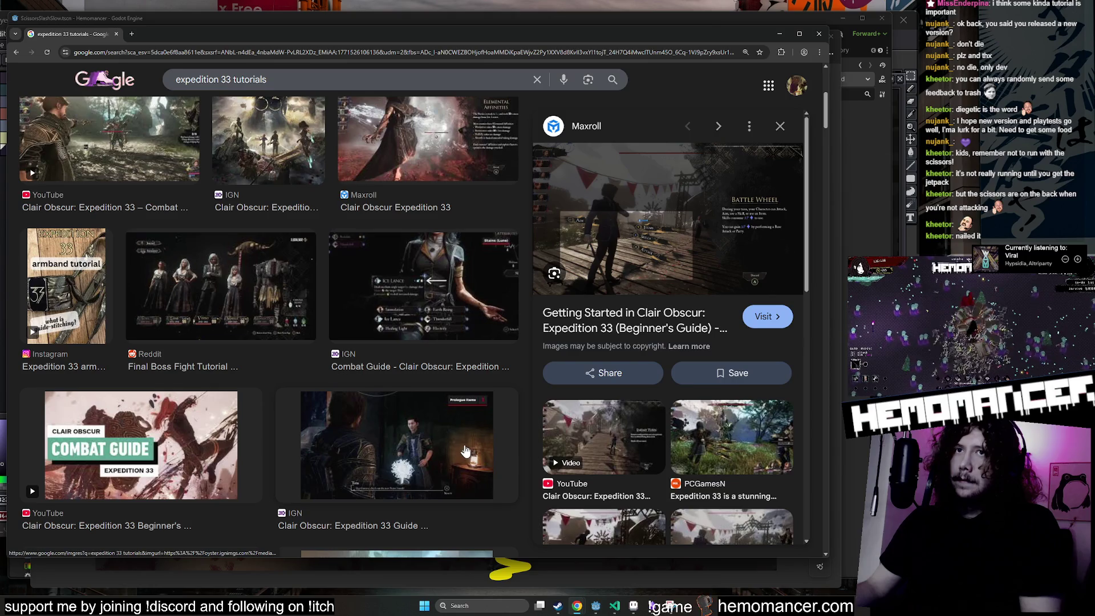
pyautogui.scroll(-2, 465, 452)
pyautogui.scroll(-2, 624, 470)
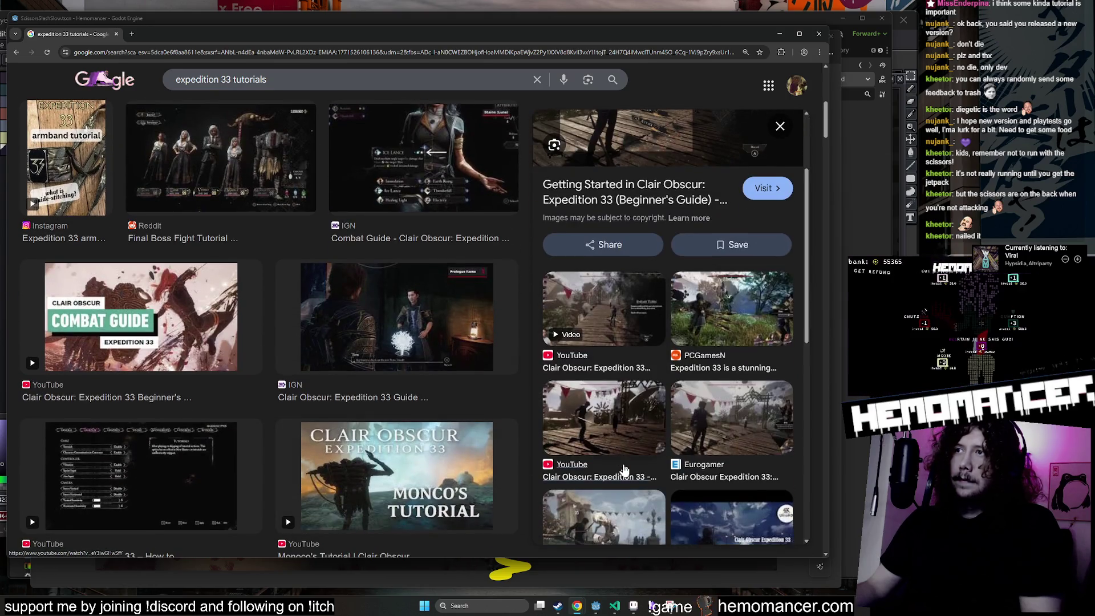
pyautogui.scroll(-7, 256, 389)
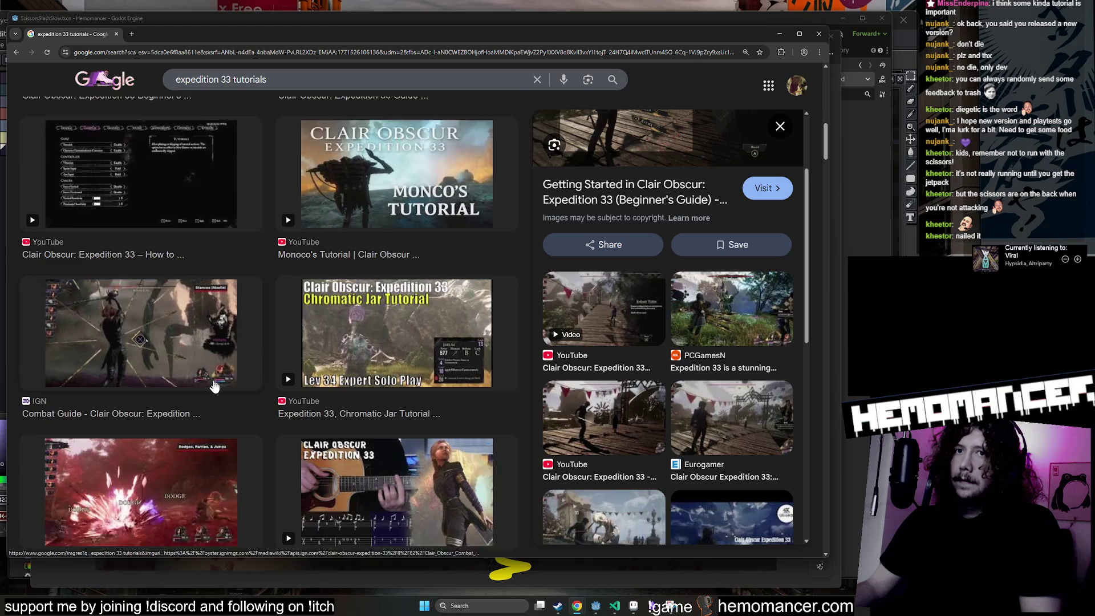
pyautogui.scroll(-4, 216, 385)
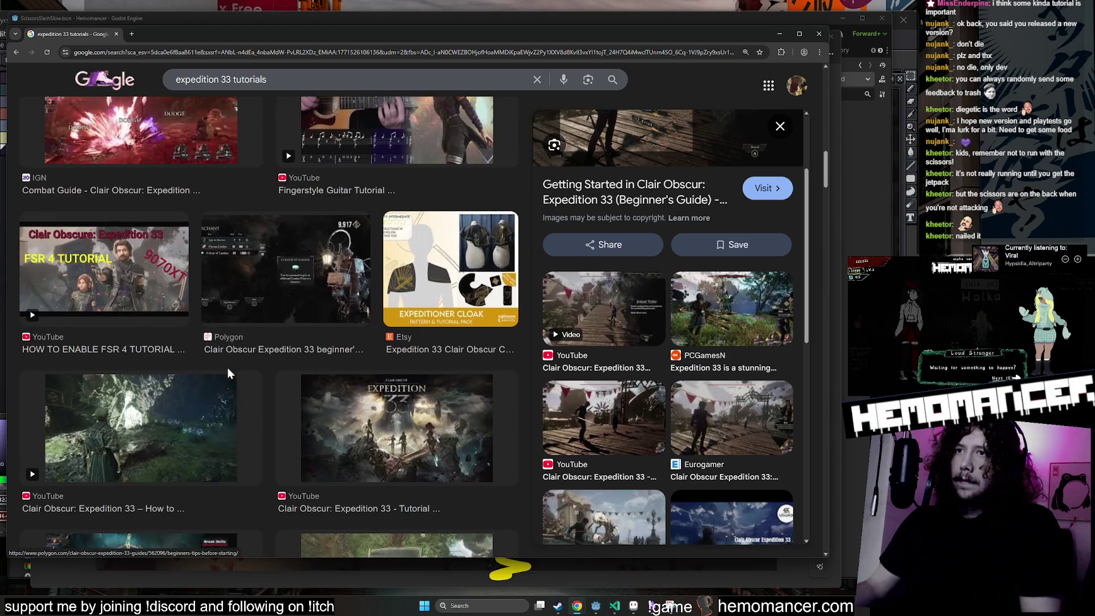
pyautogui.scroll(6, 228, 365)
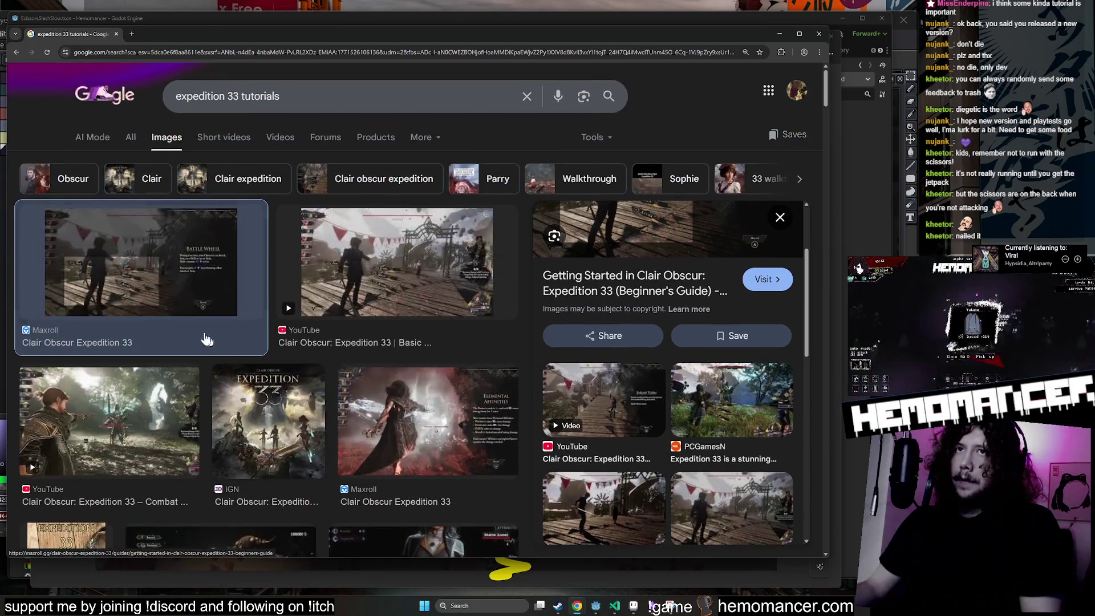
pyautogui.scroll(3, 638, 308)
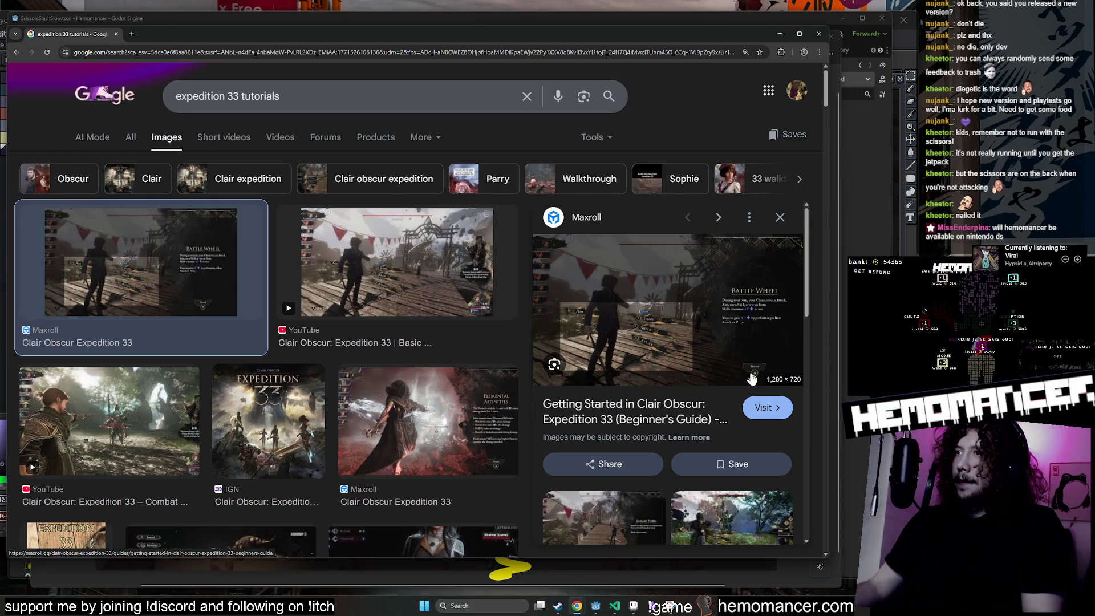
pyautogui.click(716, 348)
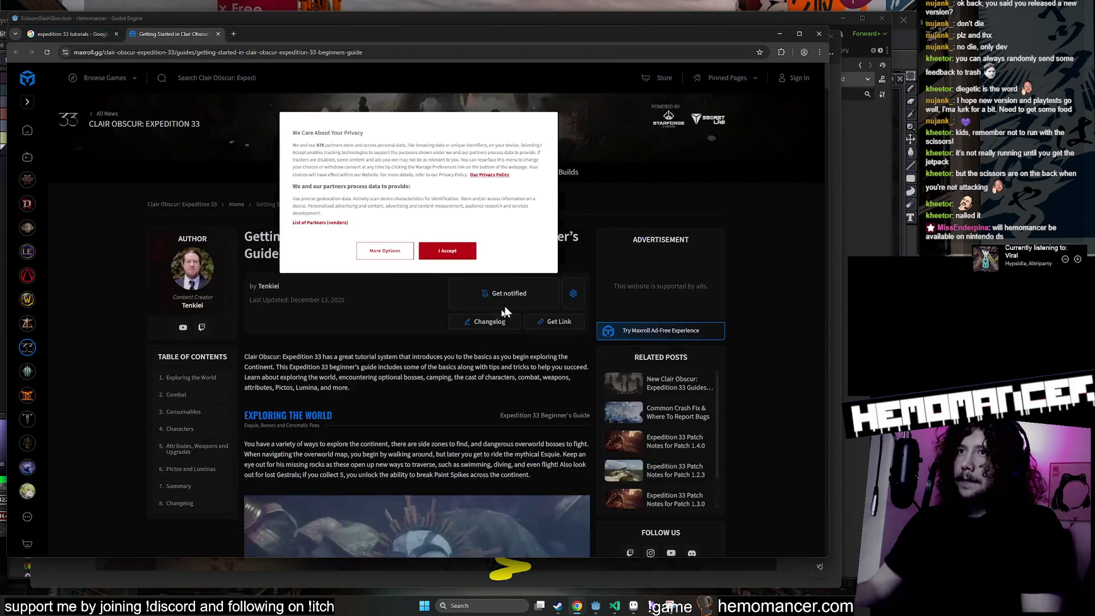
# Close the Maxroll guide tab and then the whole Chrome window.
pyautogui.click(218, 34)
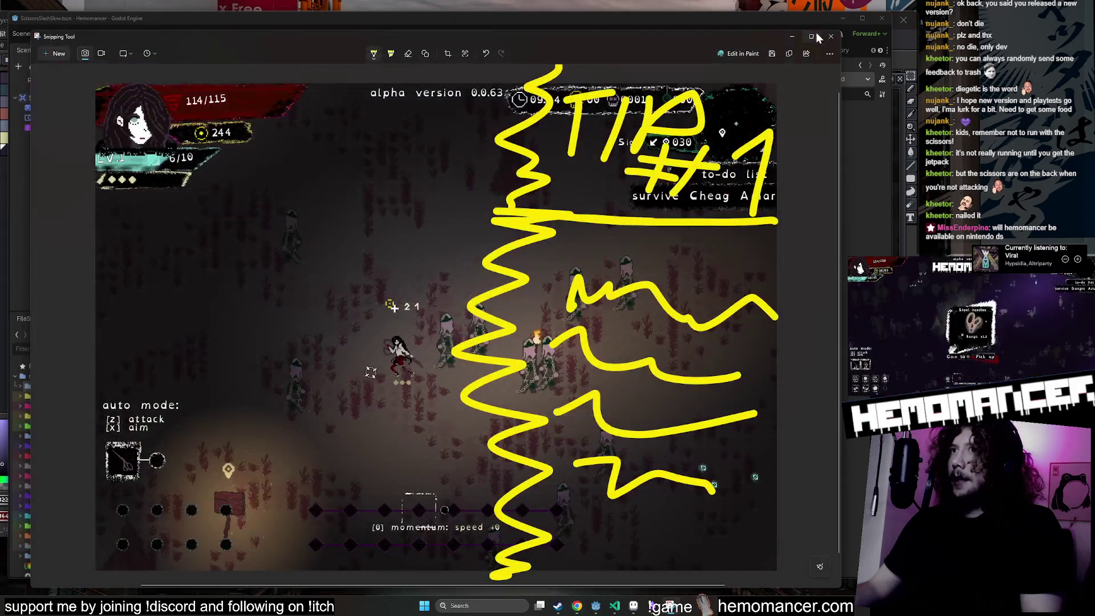
pyautogui.click(819, 34)
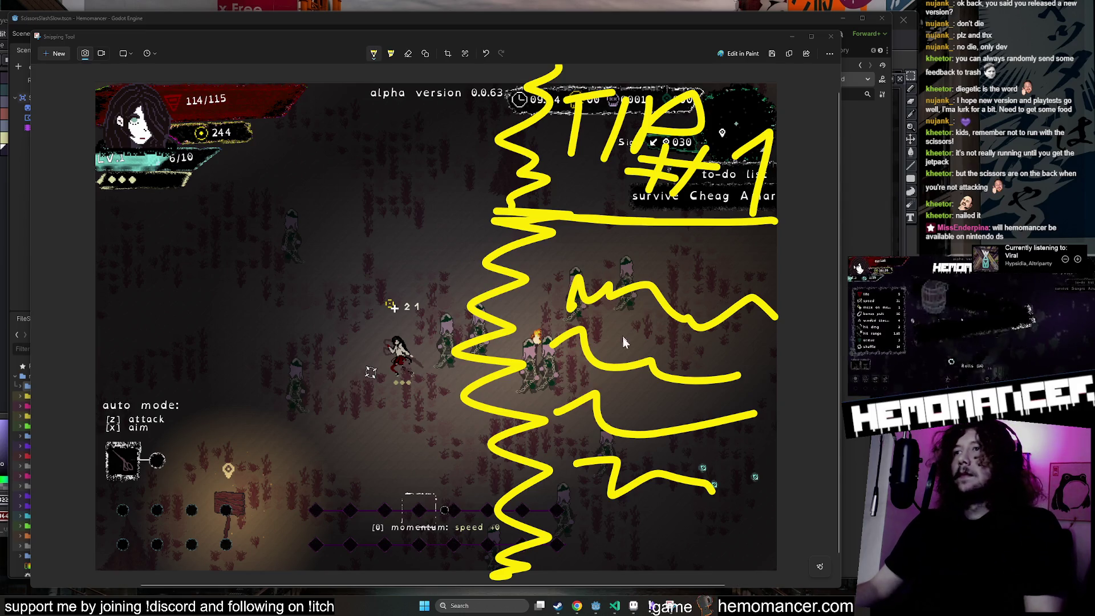
# Erase the four wavy placeholder lines, then switch back to the yellow Ballpoint pen.
pyautogui.click(410, 54)
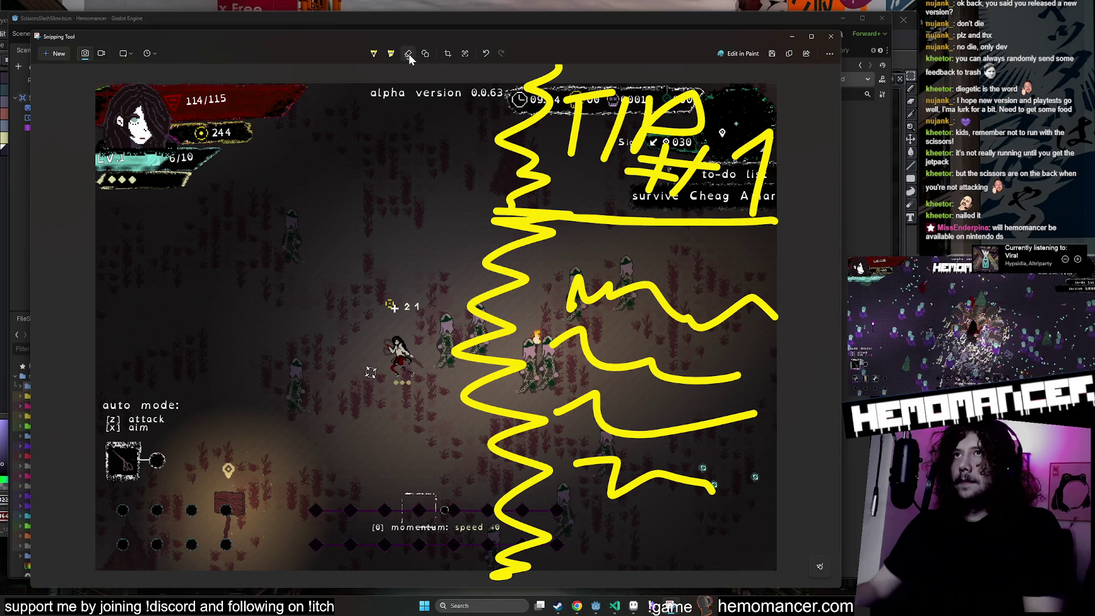
pyautogui.click(612, 455)
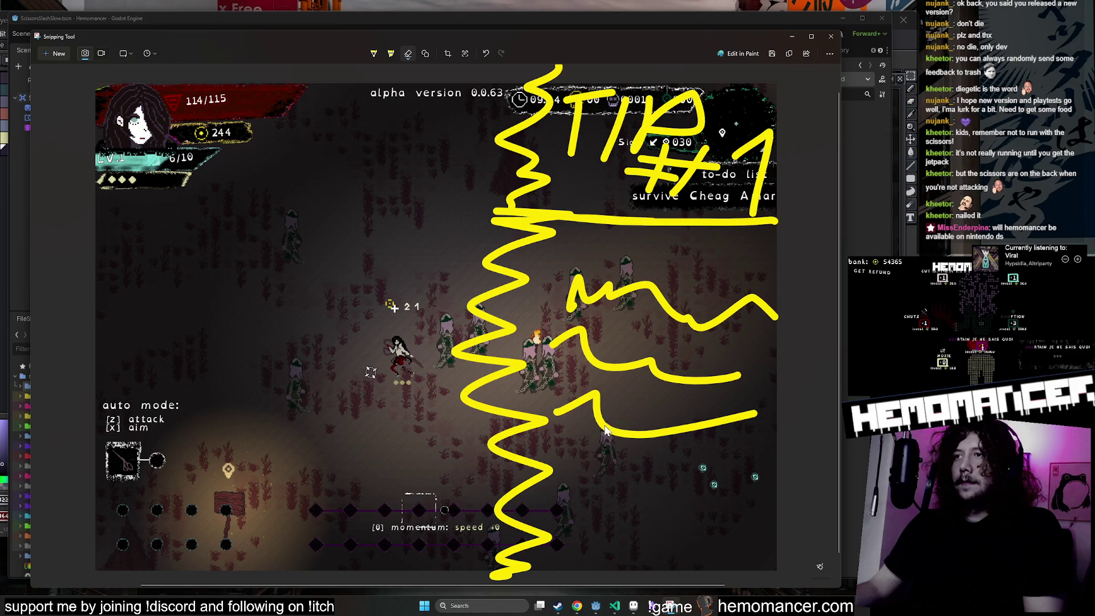
pyautogui.click(606, 431)
pyautogui.click(606, 369)
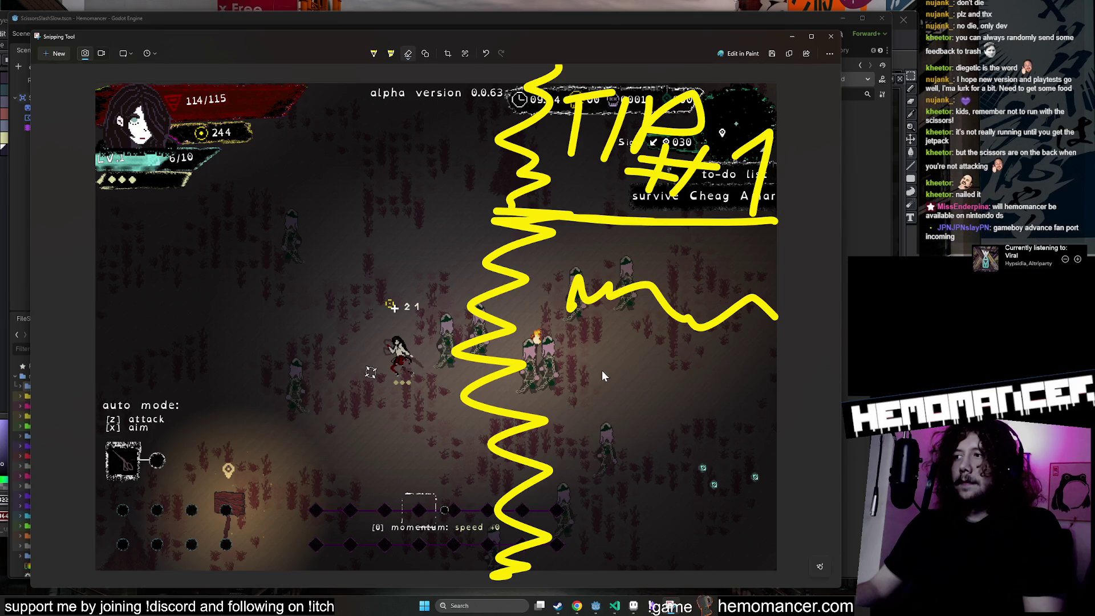
pyautogui.moveTo(594, 313); pyautogui.dragTo(615, 294)
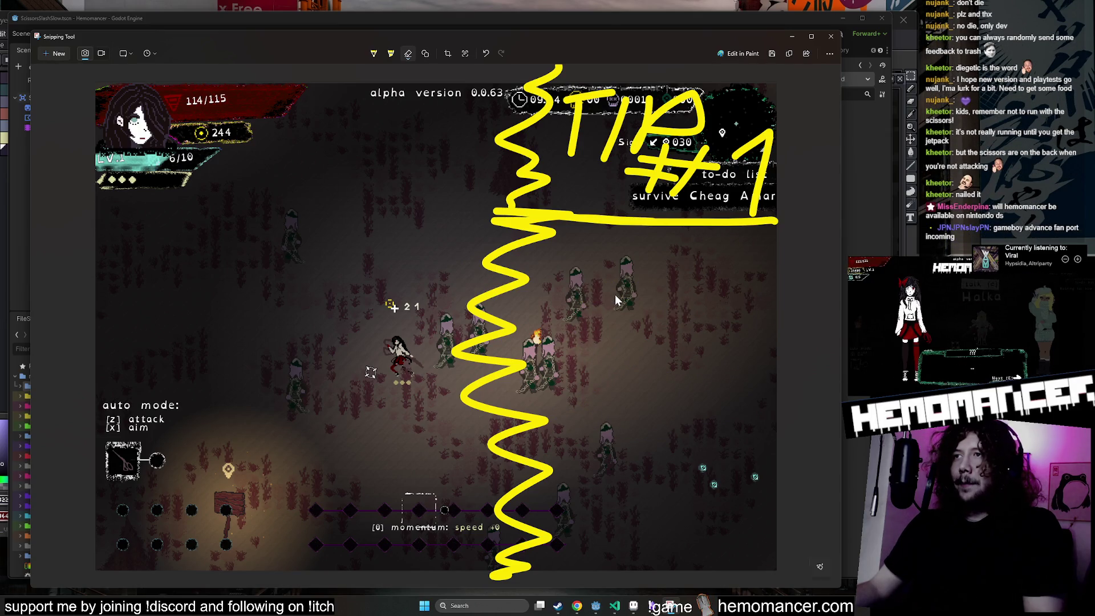
pyautogui.click(375, 55)
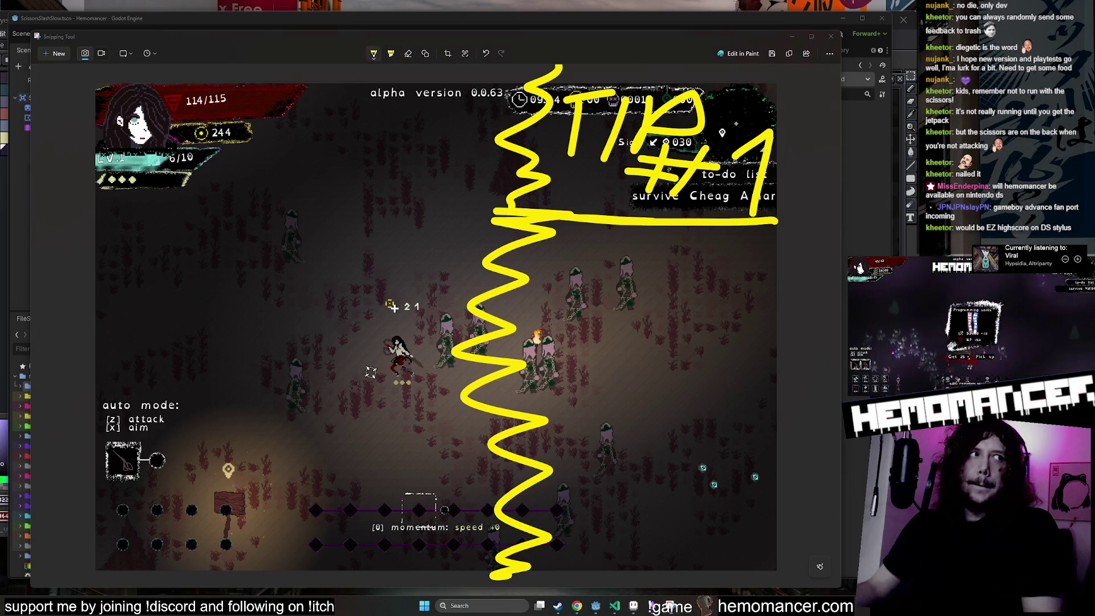